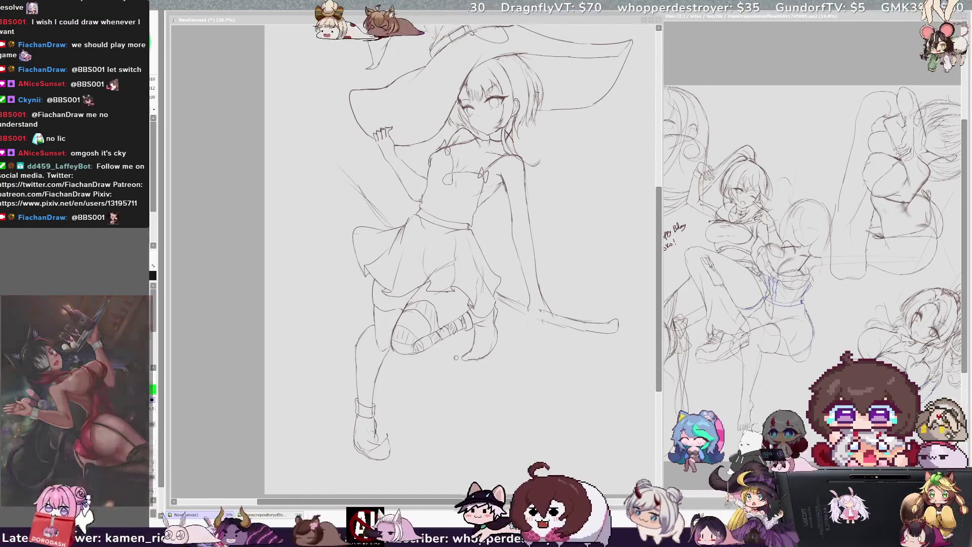
scroll(406, 342, down, 5)
scroll(406, 342, up, 2)
scroll(405, 342, up, 2)
scroll(373, 428, up, 2)
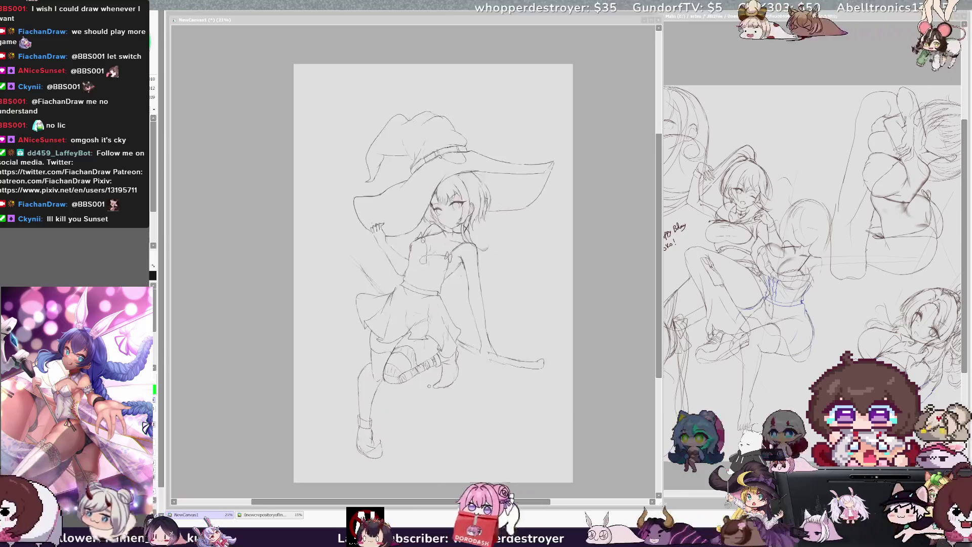
scroll(375, 498, up, 1)
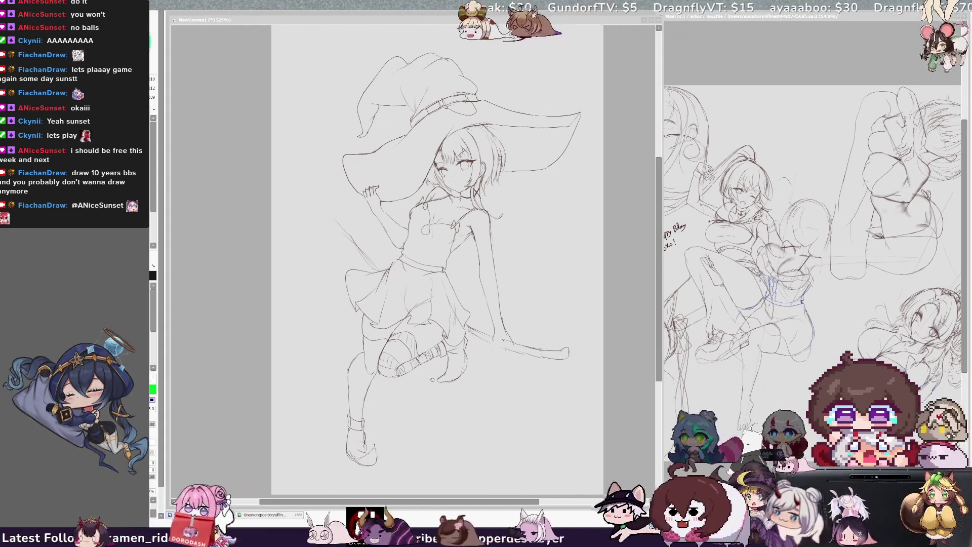
Focus the canvas to redraw the witch's hat crown and band with the pencil
click(496, 399)
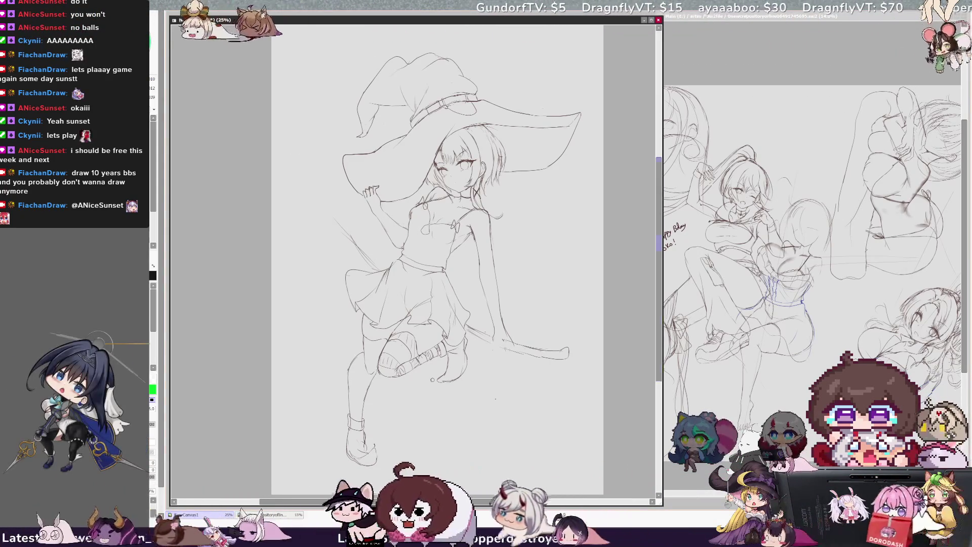
scroll(495, 399, down, 2)
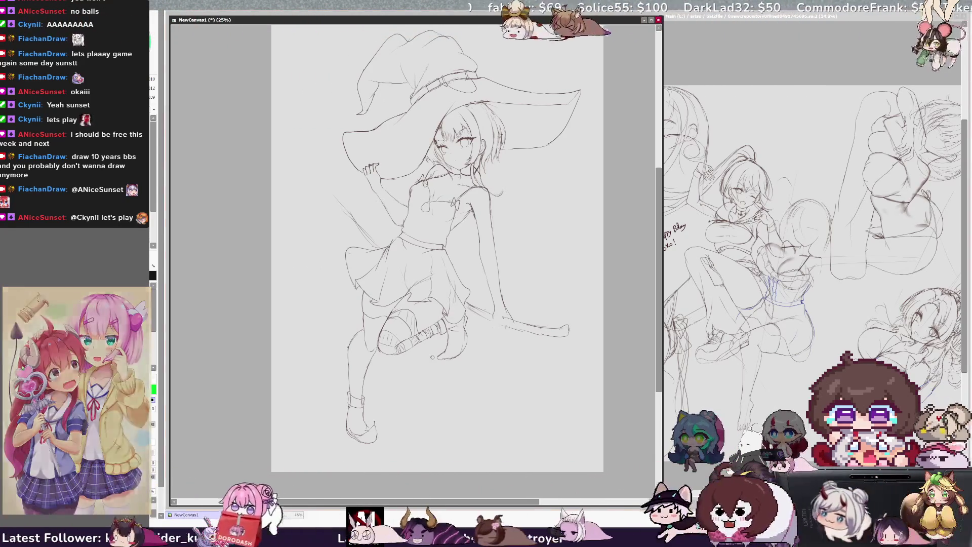
drag(306, 164, 355, 225)
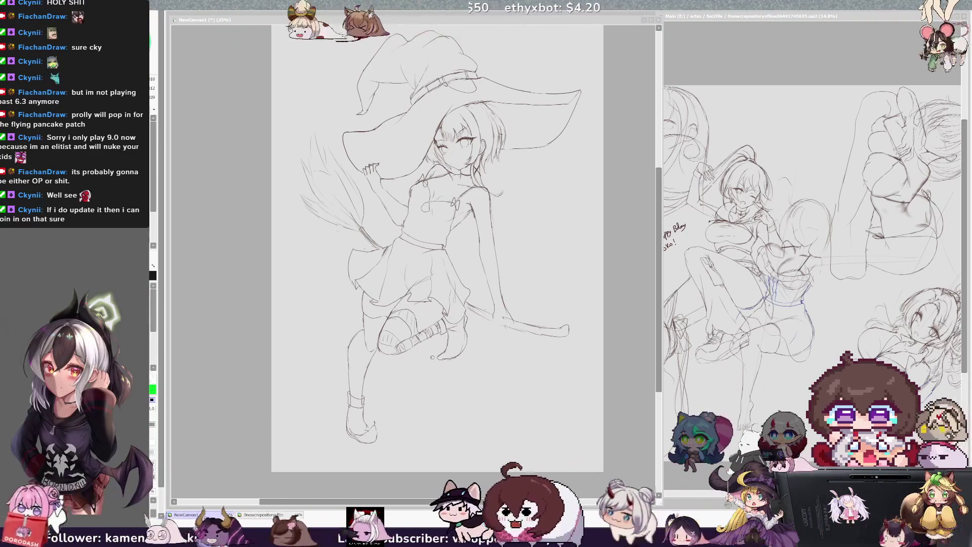
Redraw the eyes, hat crown and legs, undoing a stroke, then mirror the view to check proportions
key(ctrl+Tab)
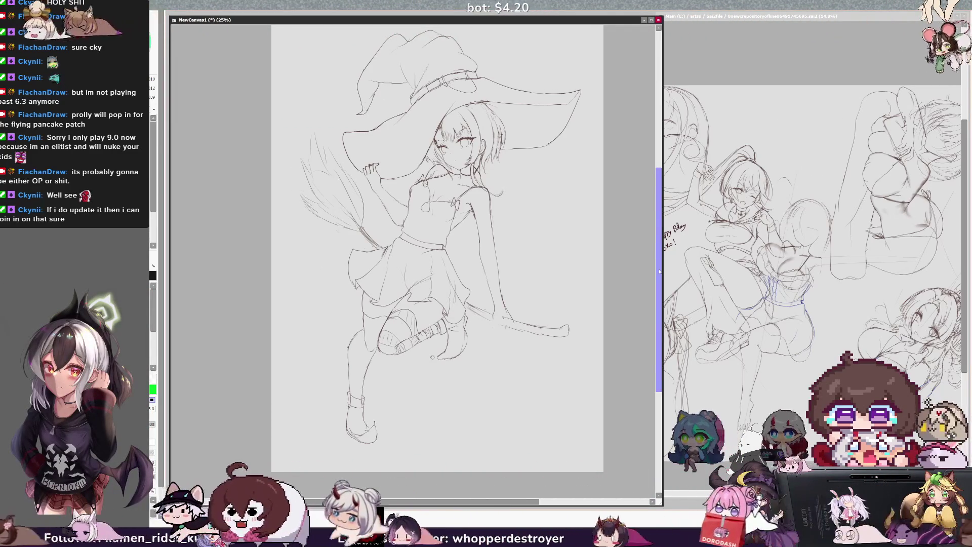
scroll(415, 258, up, 2)
scroll(413, 258, up, 1)
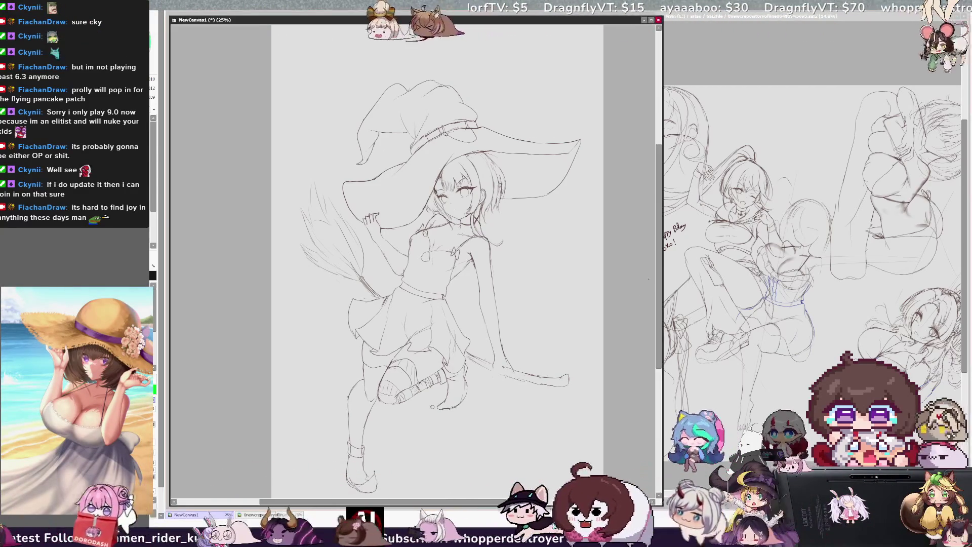
key(ctrl+z)
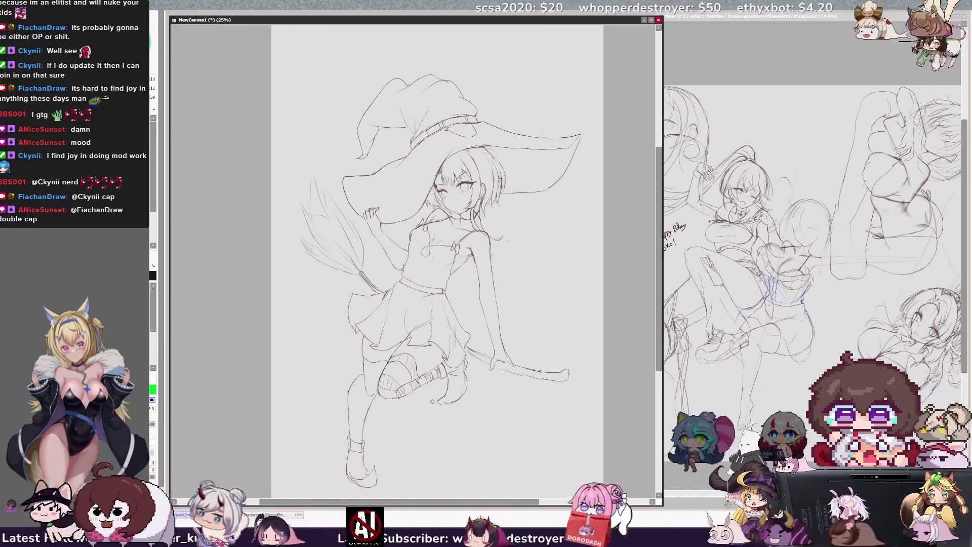
key(h)
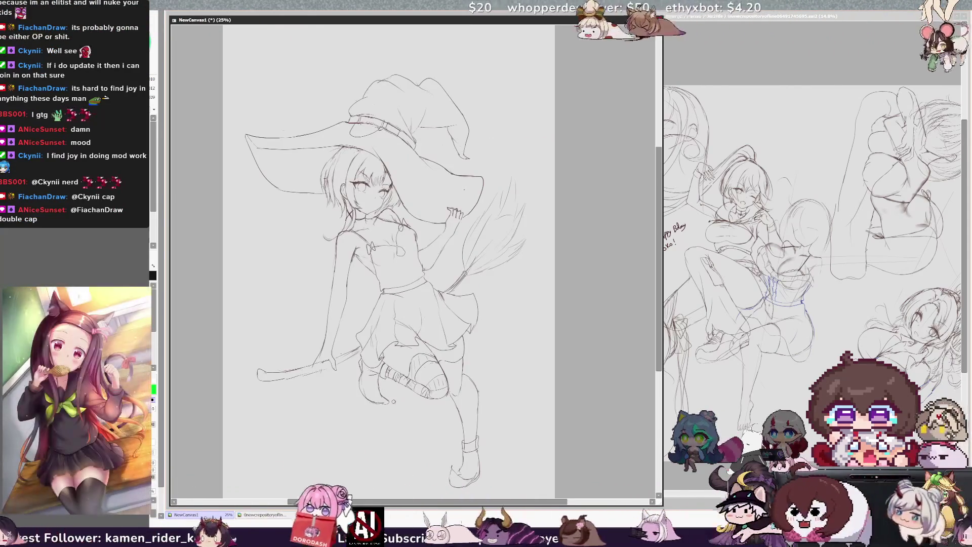
Restore the canvas to normal orientation before extending the hair strands past her shoulder
key(h)
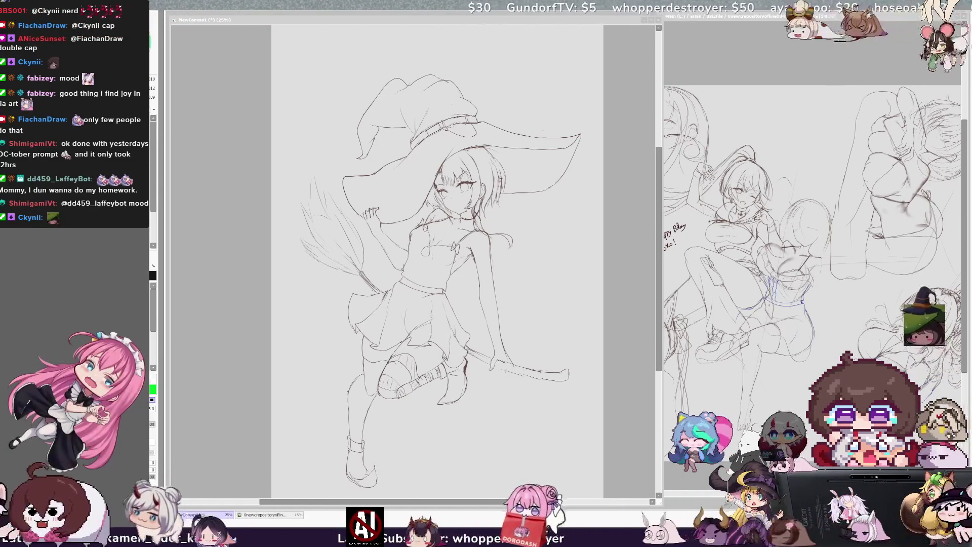
Return to the sketch canvas and refine the witch's face, hair and torso lines
key(alt+Tab)
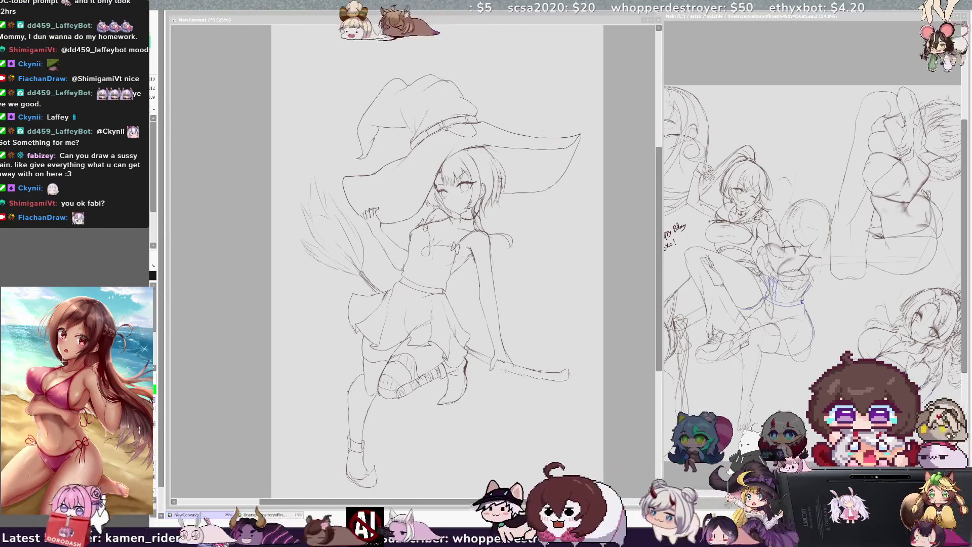
scroll(414, 263, up, 1)
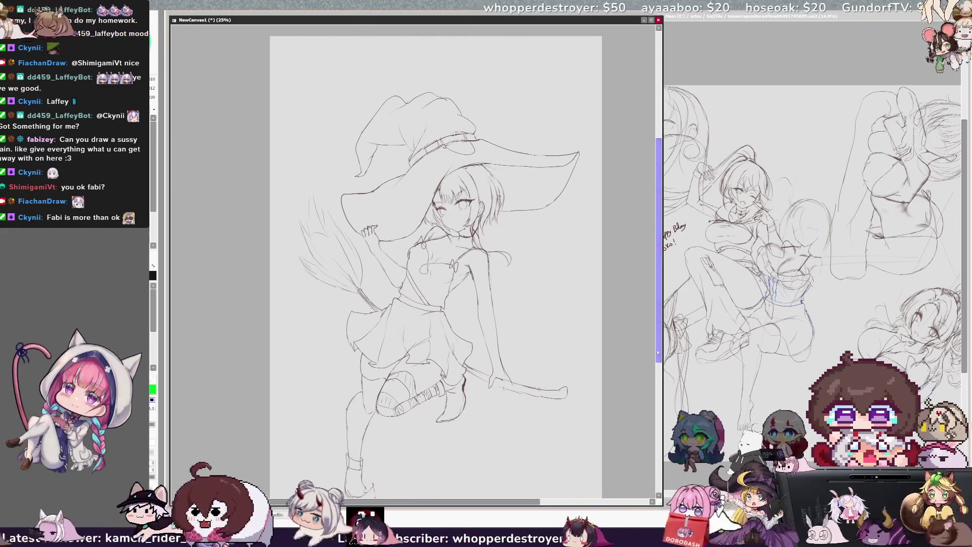
scroll(436, 258, down, 3)
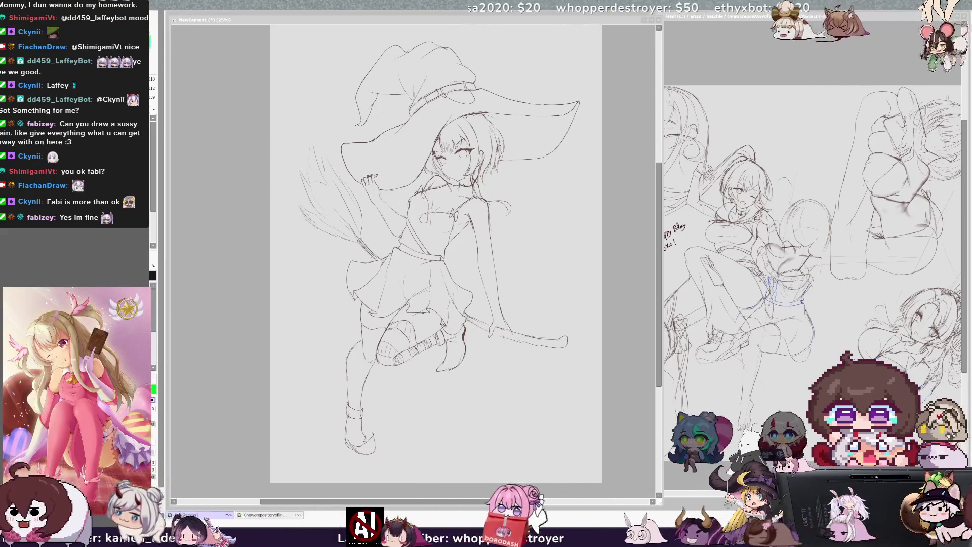
click(495, 352)
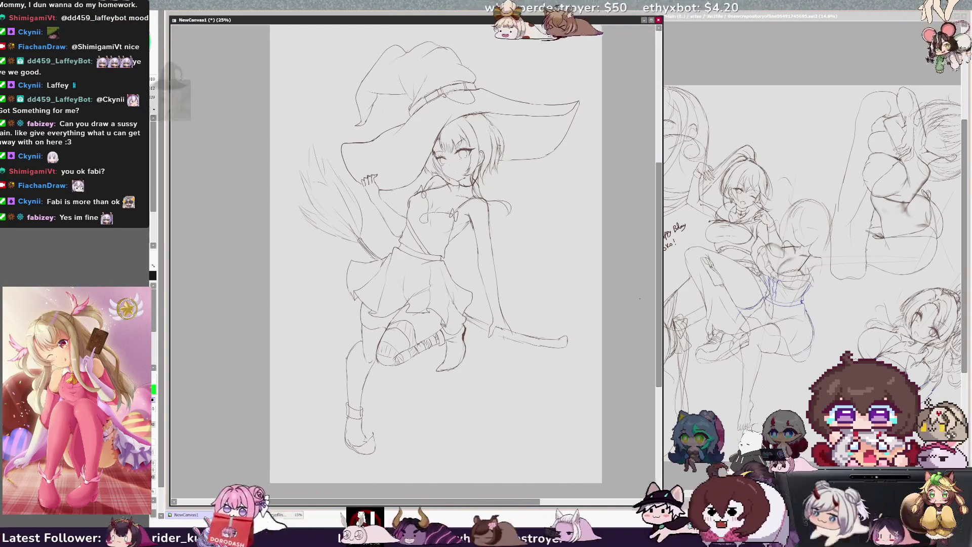
scroll(436, 251, up, 1)
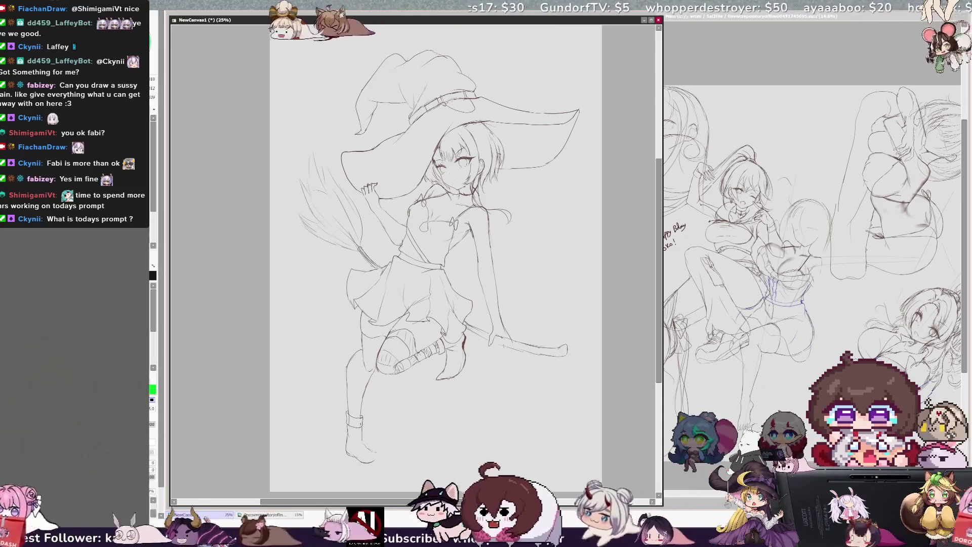
Mirror the view briefly to check balance, then restore it for further hat and hair refinement
key(h)
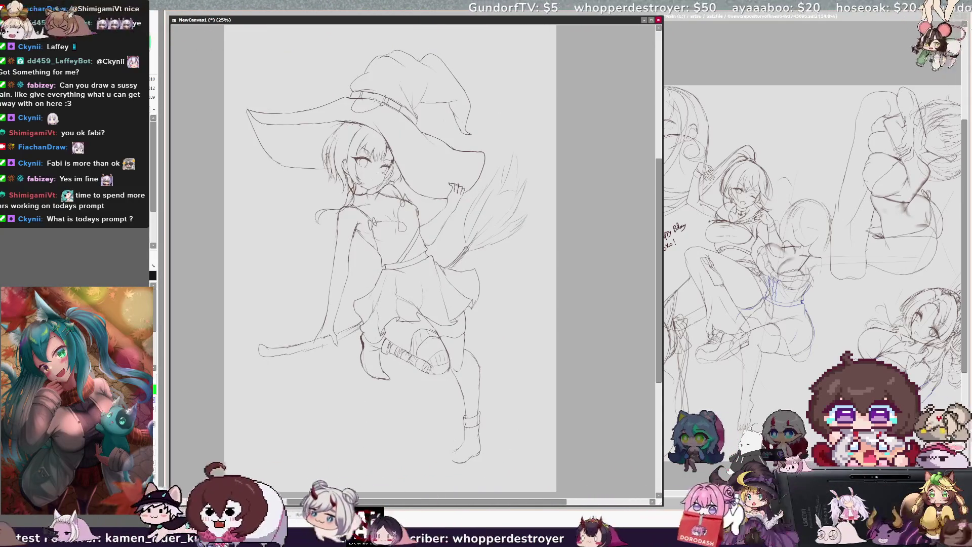
key(h)
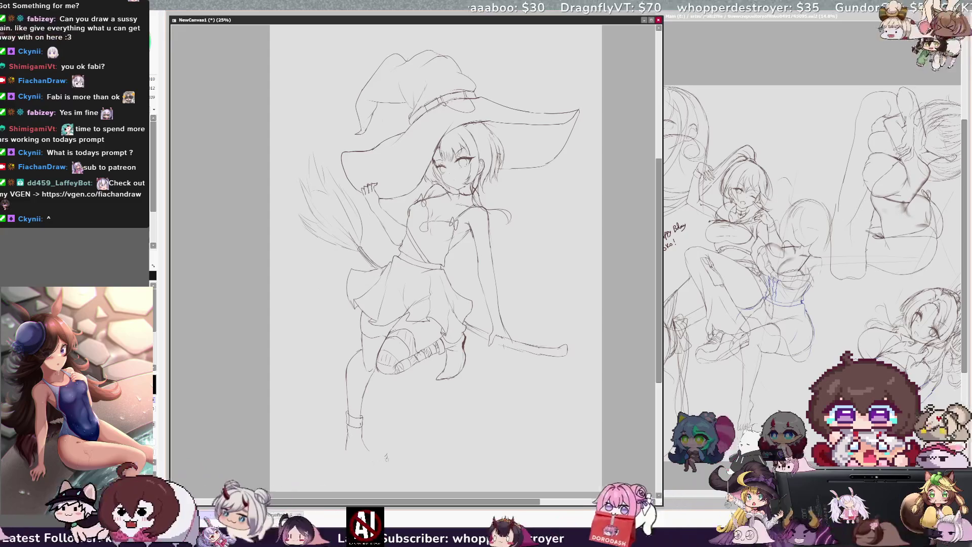
Lengthen the witch's lowered leg past the ankle cuff into a sketched foot
drag(363, 435, 378, 479)
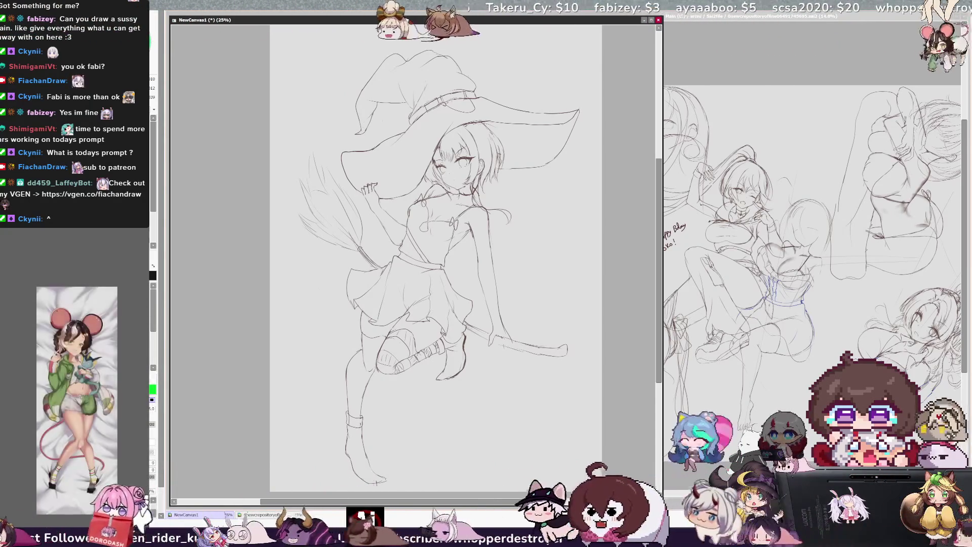
scroll(416, 259, down, 5)
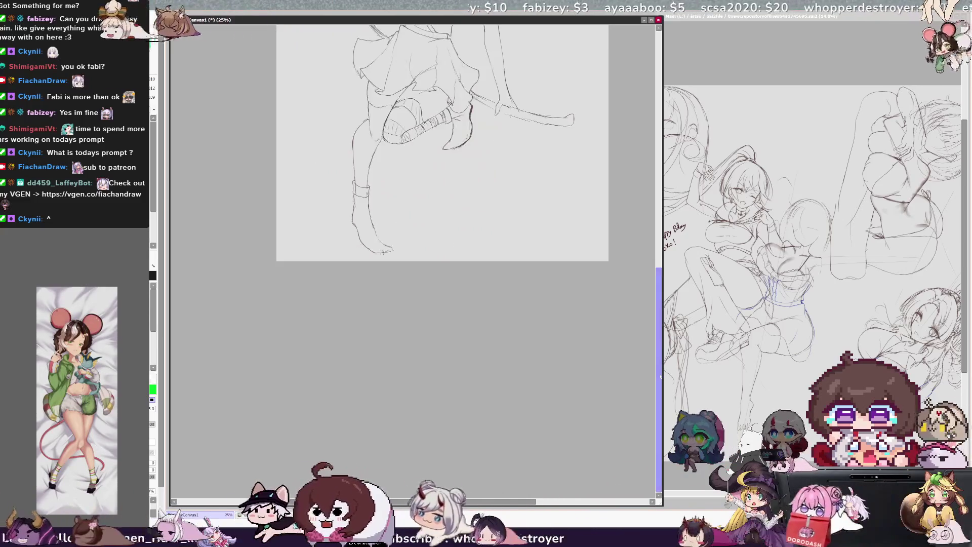
scroll(417, 258, up, 5)
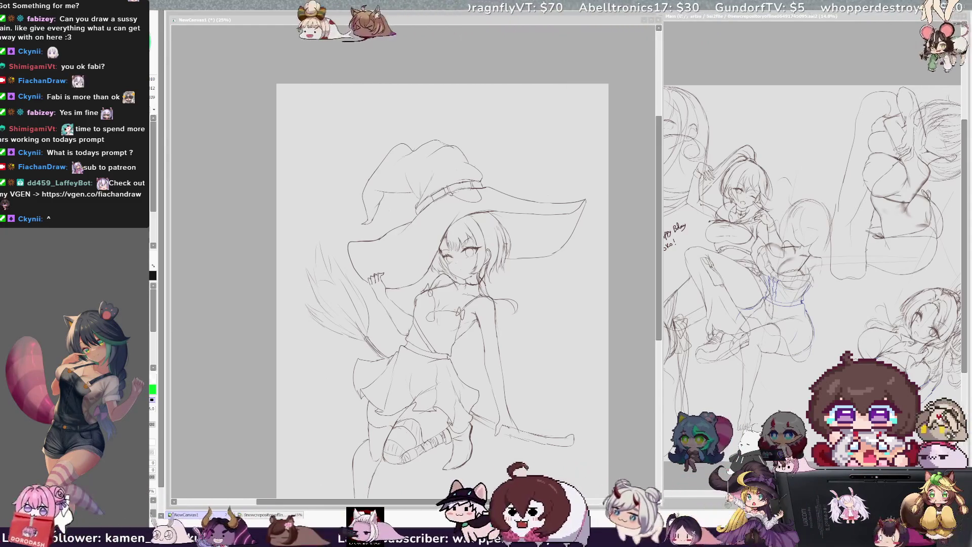
click(661, 290)
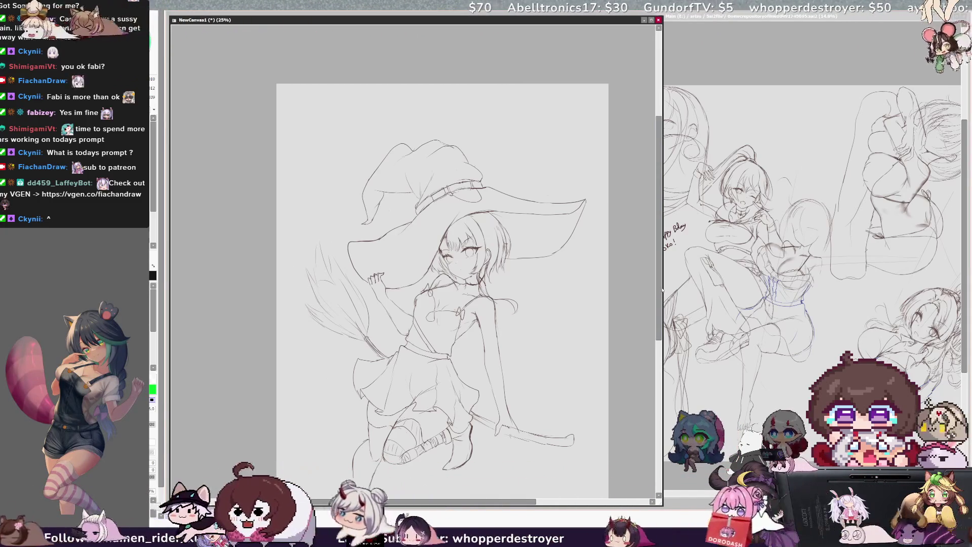
scroll(442, 288, down, 3)
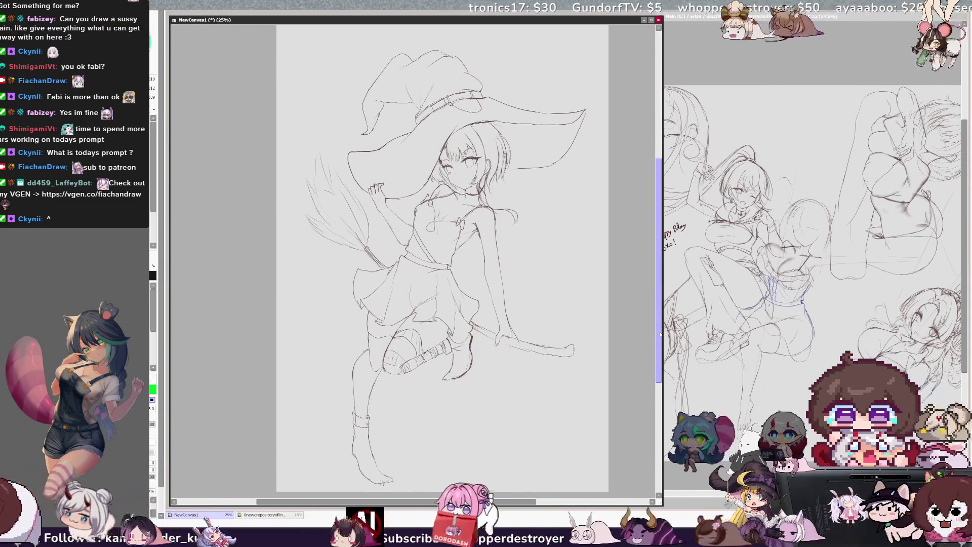
Mirror the witch sketch twice to check proportions, restoring normal orientation each time
key(h)
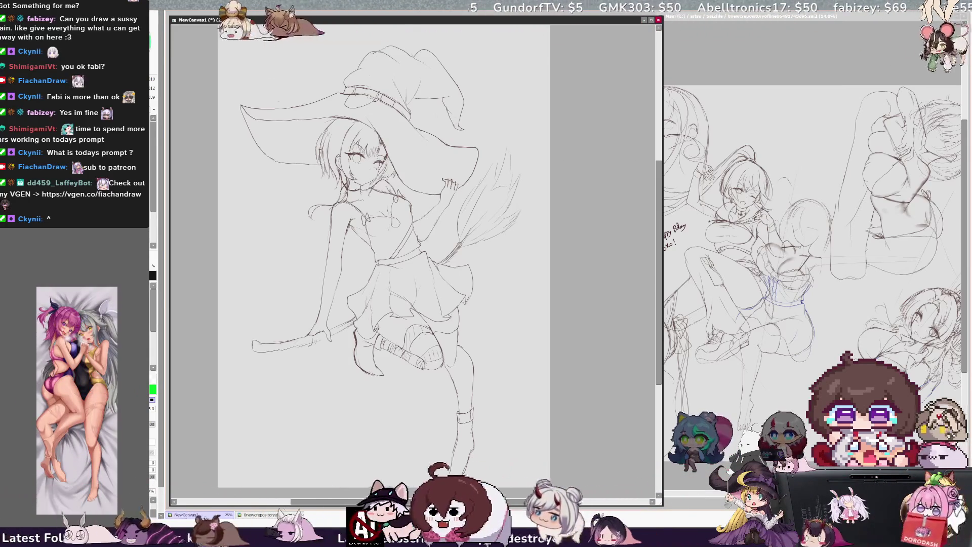
key(h)
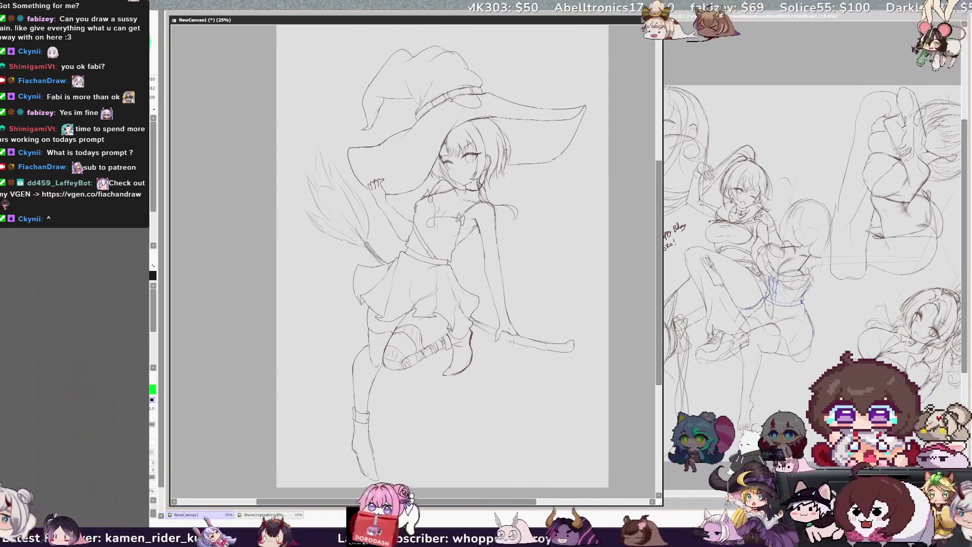
key(h)
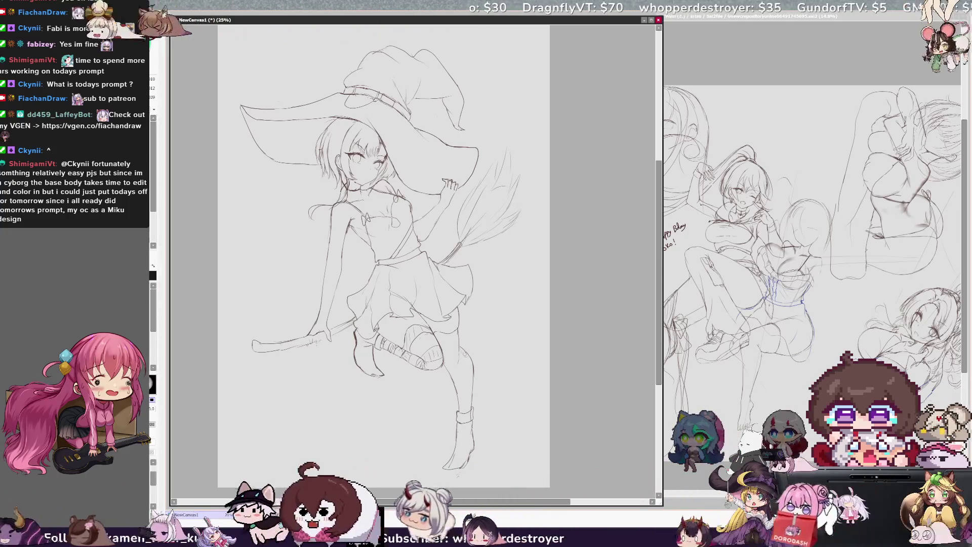
key(h)
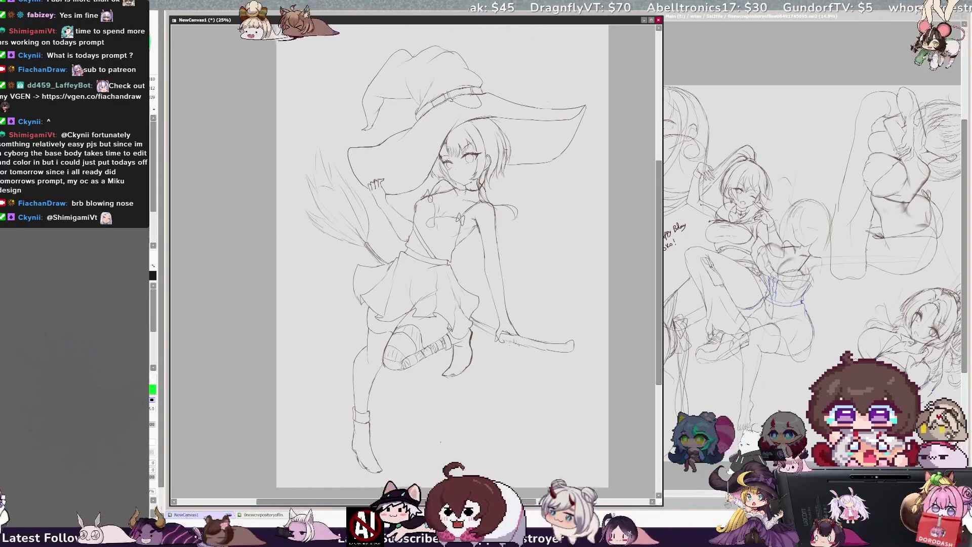
Lasso the skirt and legs, move them right and up with a slight tilt, and apply the transform
drag(340, 259, 330, 465)
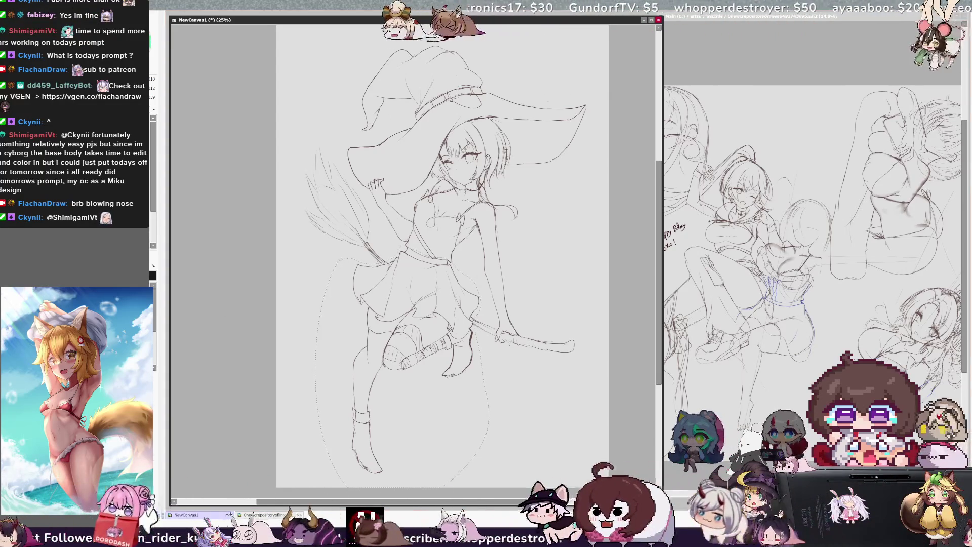
key(ctrl+t)
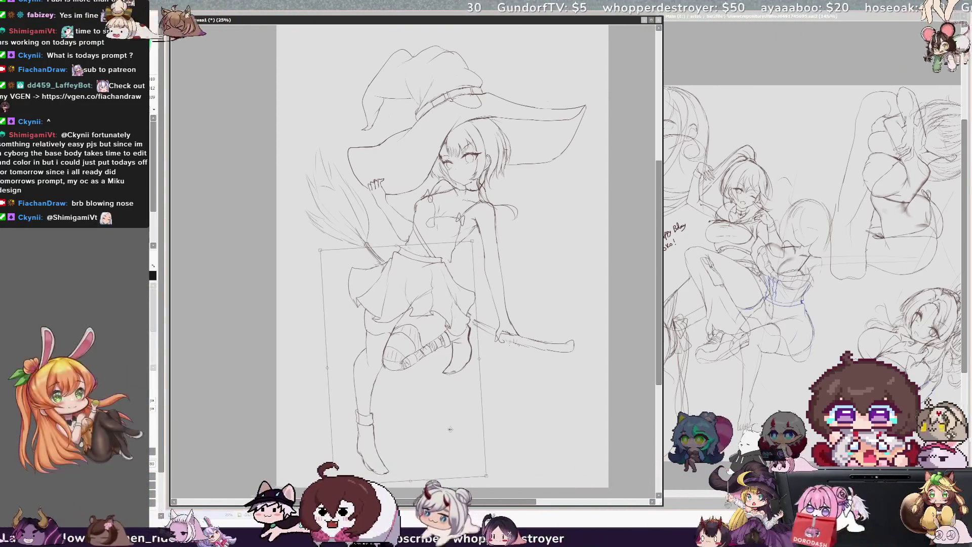
drag(450, 430, 470, 400)
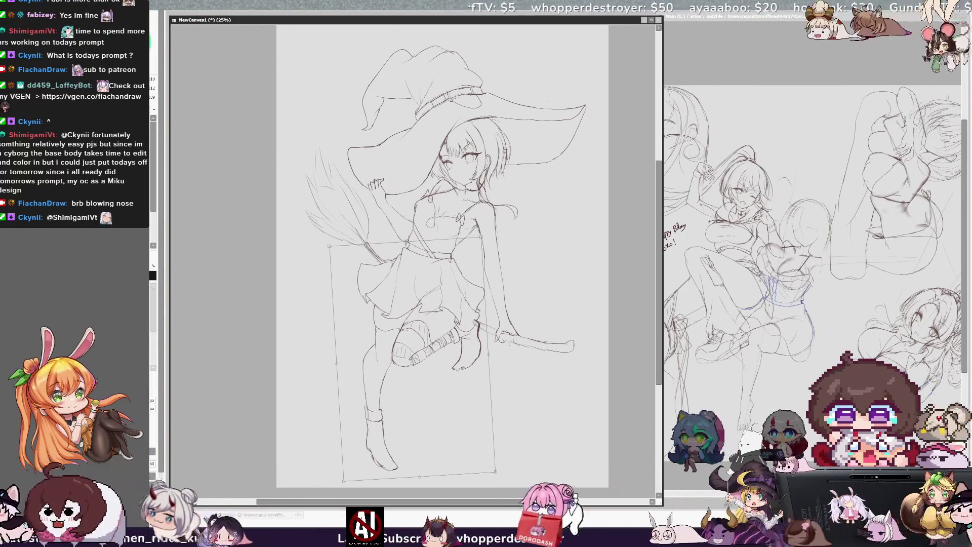
mouse_move(404, 484)
mouse_down()
mouse_move(493, 390)
mouse_move(414, 469)
mouse_move(470, 425)
mouse_up()
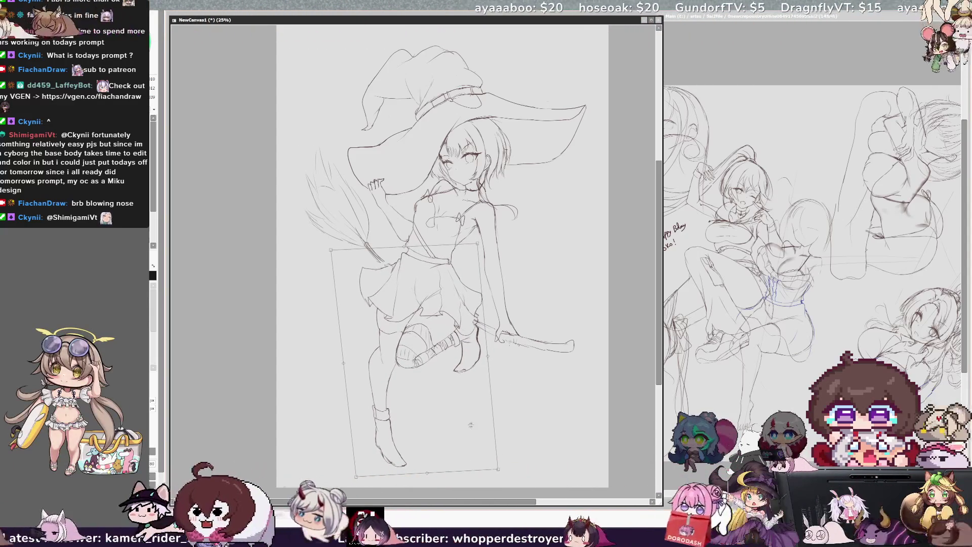
key(Return)
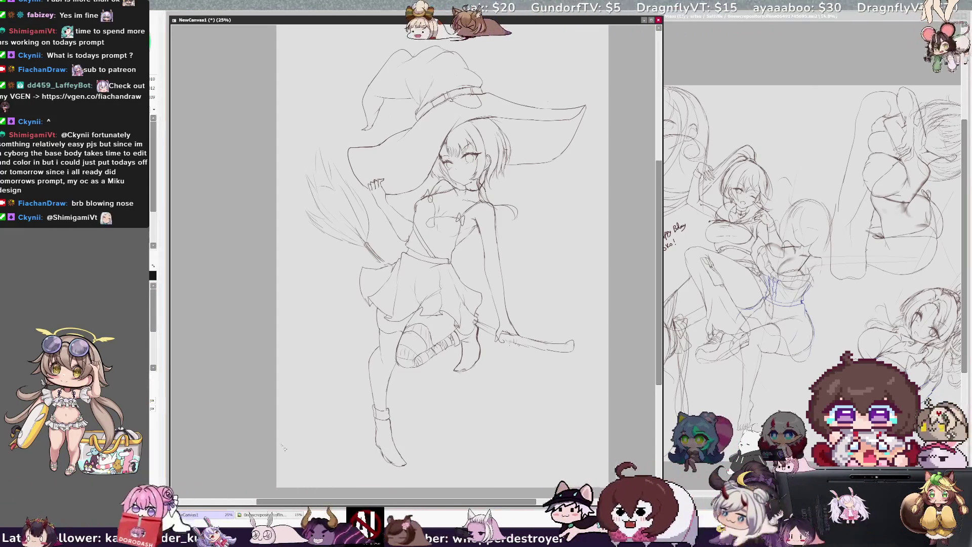
drag(614, 369, 602, 351)
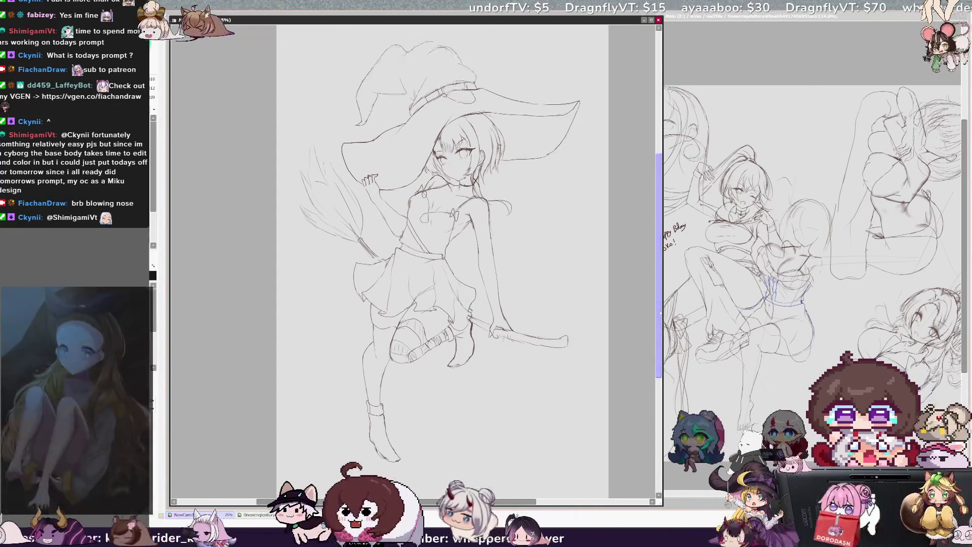
scroll(441, 258, up, 2)
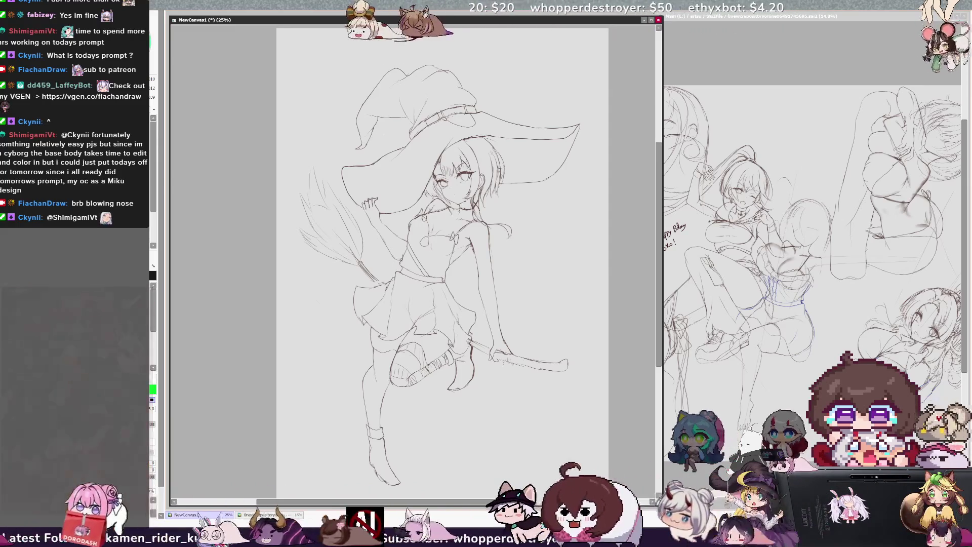
Add short hatching strokes across the broom handle near the witch's hand
drag(500, 354, 523, 363)
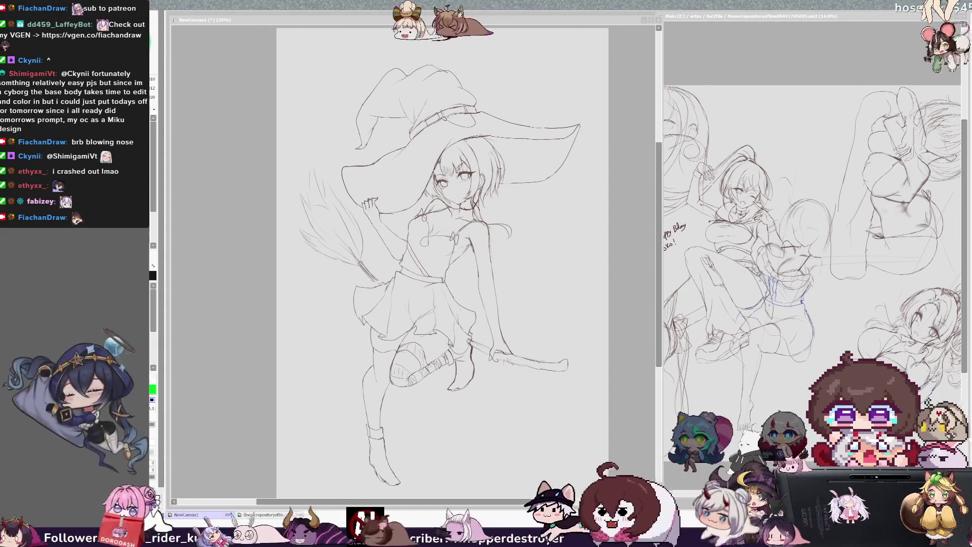
scroll(440, 266, down, 1)
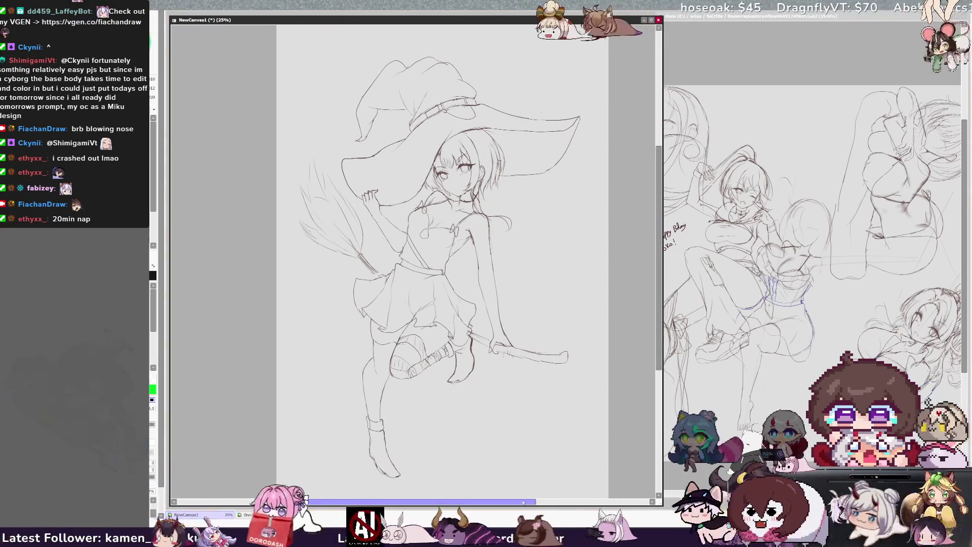
scroll(441, 266, right, 1)
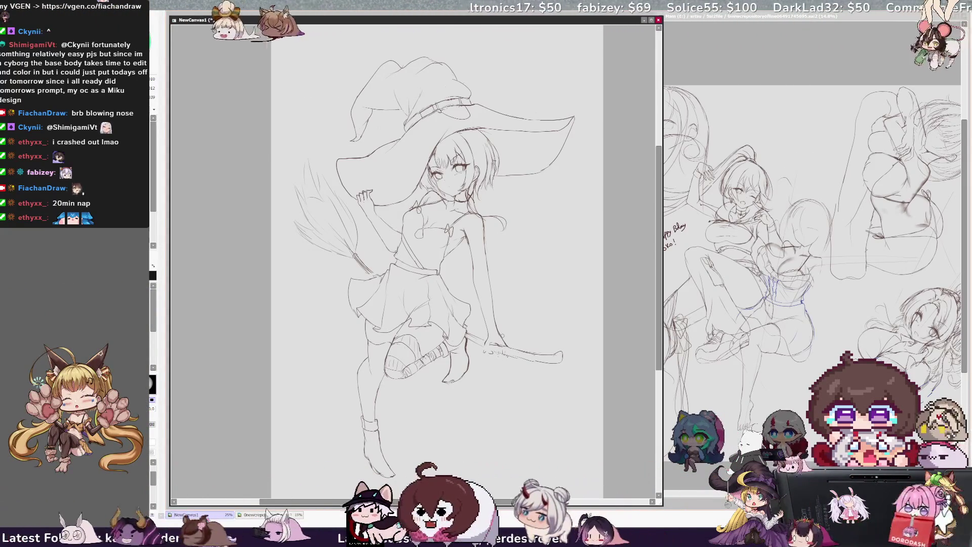
Mirror the witch sketch to check proportions, then return it to its original orientation
key(h)
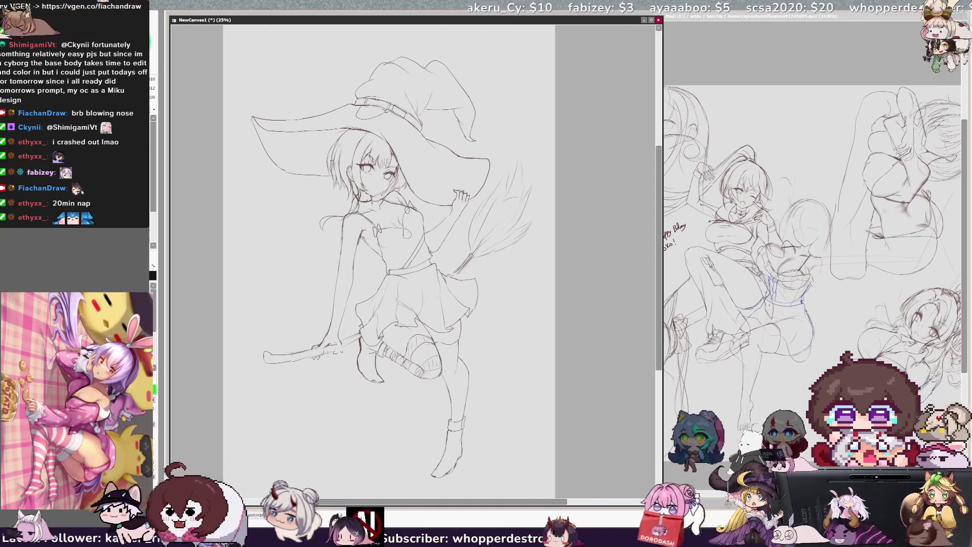
key(h)
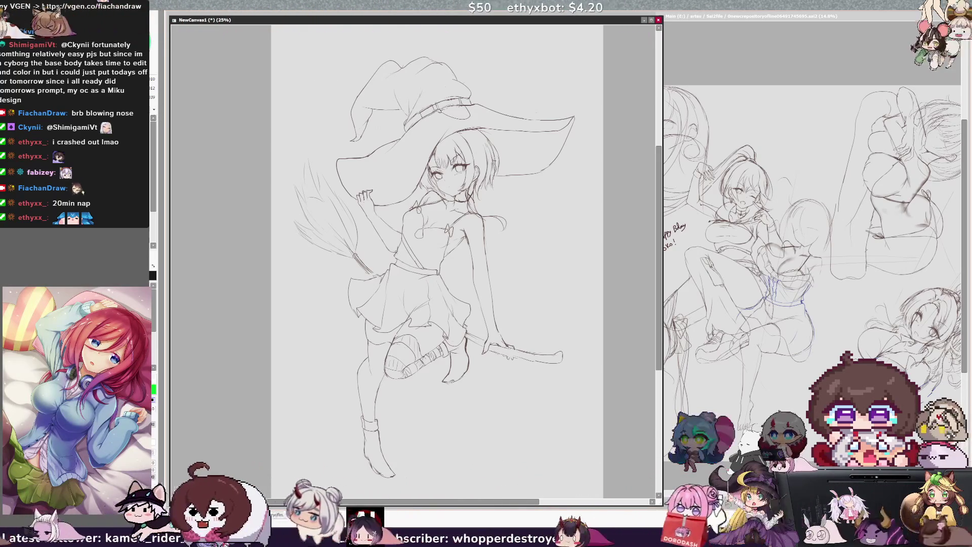
Flip the canvas horizontally back and forth to compare the witch sketch mirrored and unmirrored
key(h)
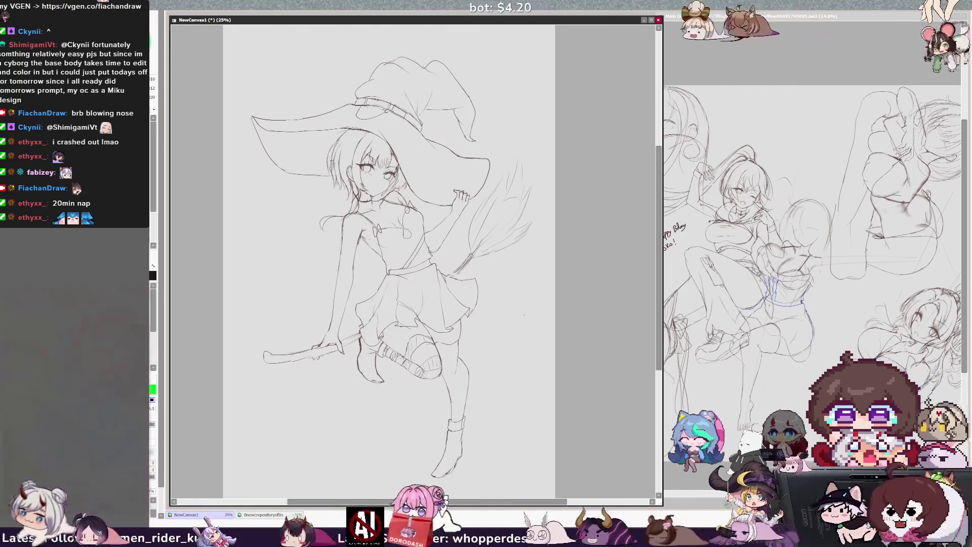
key(h)
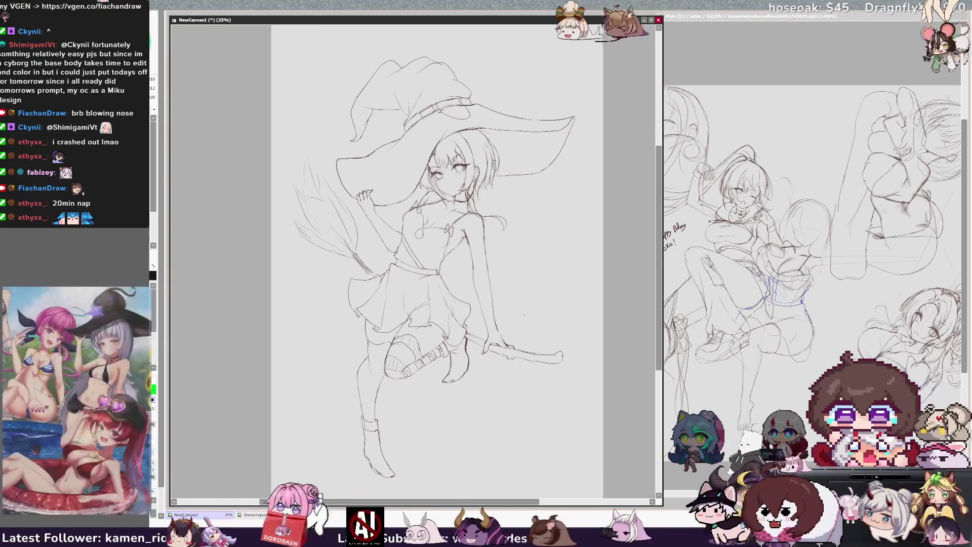
drag(525, 315, 503, 315)
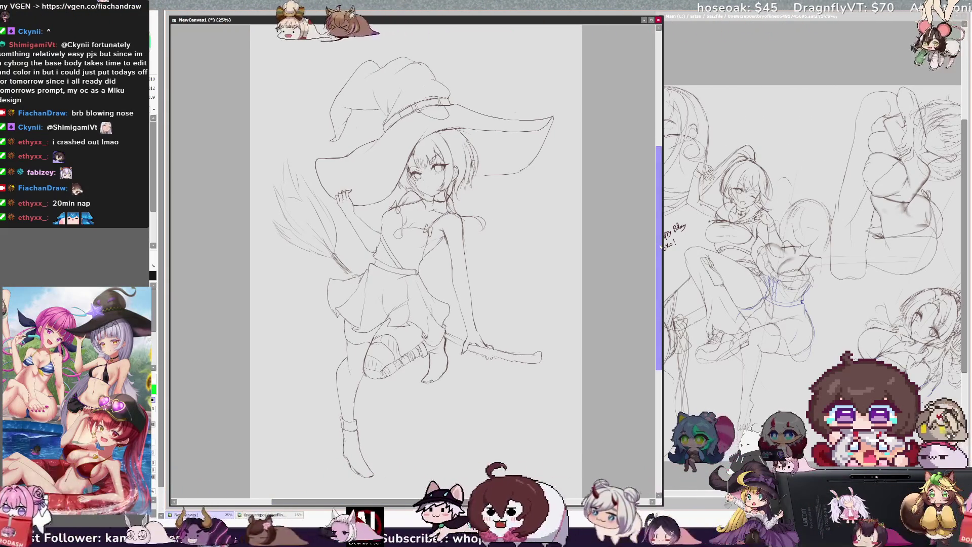
key(h)
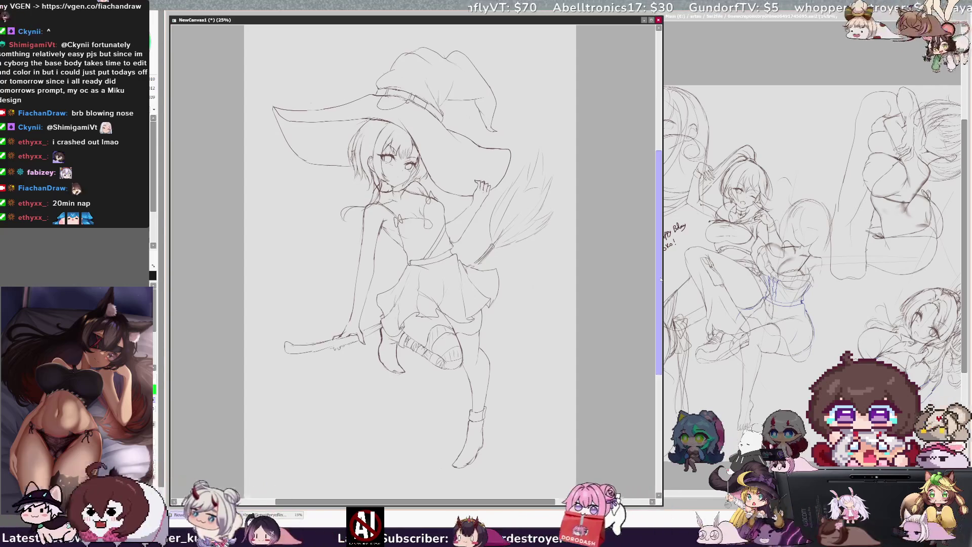
scroll(410, 259, down, 1)
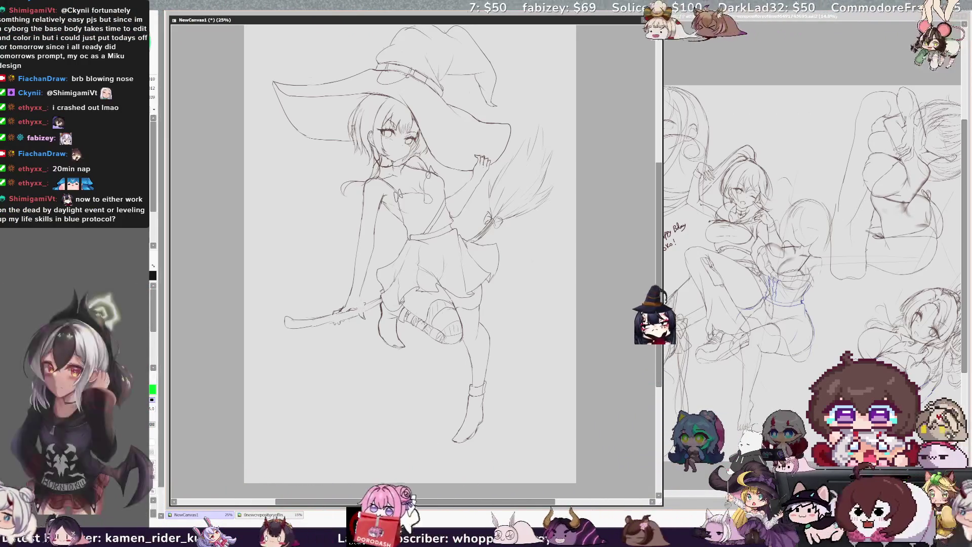
Mirror the canvas horizontally to recheck the witch sketch's proportions
key(h)
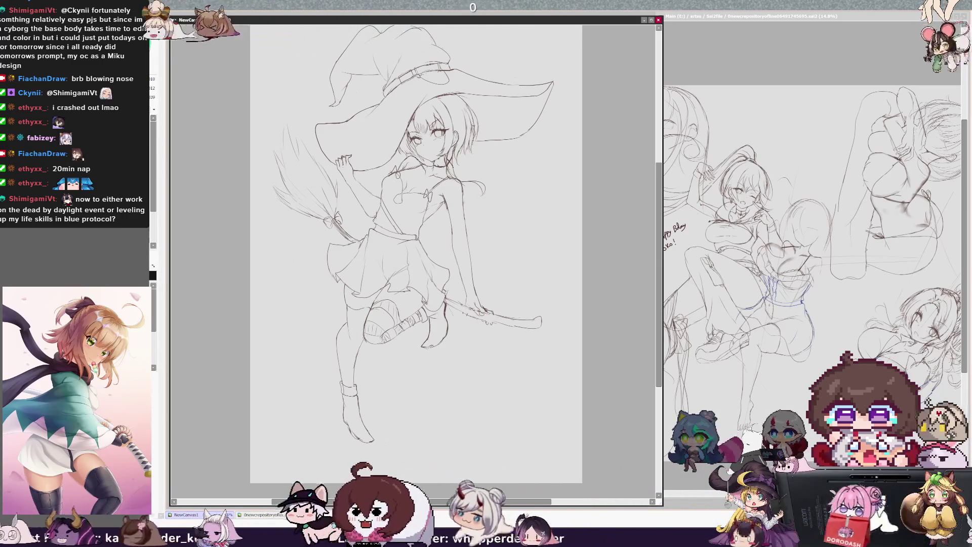
Select the arm and broom strokes, nudge them slightly right with a transform, and commit it
drag(486, 229, 486, 357)
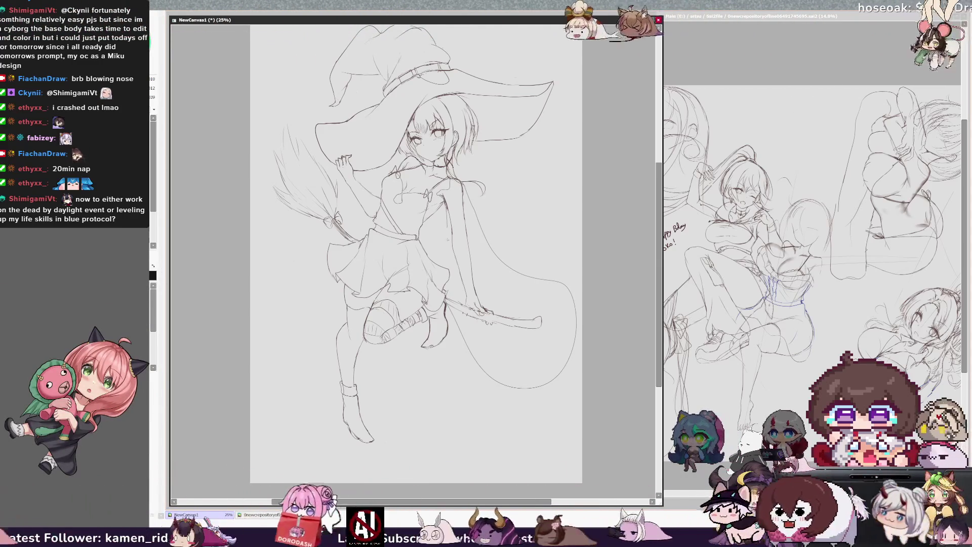
key(Delete)
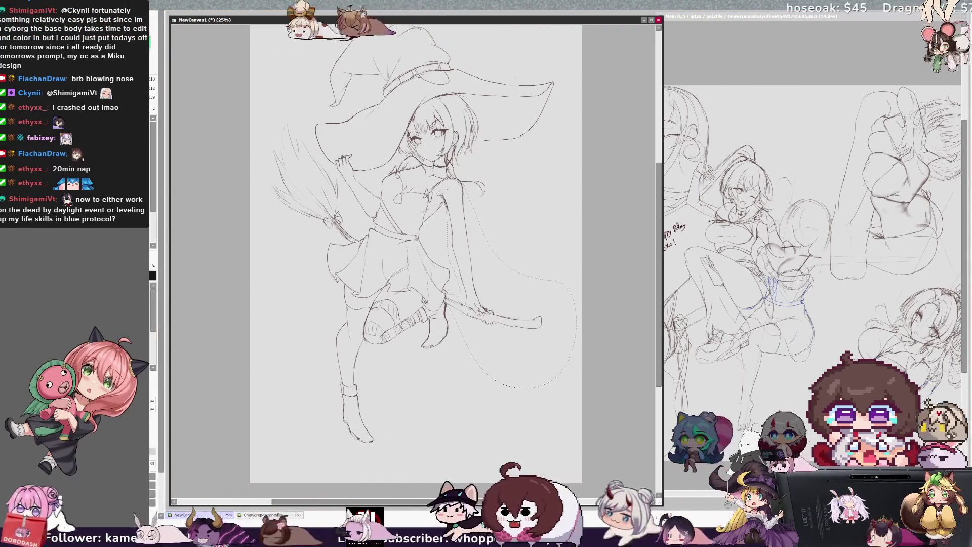
key(ctrl+t)
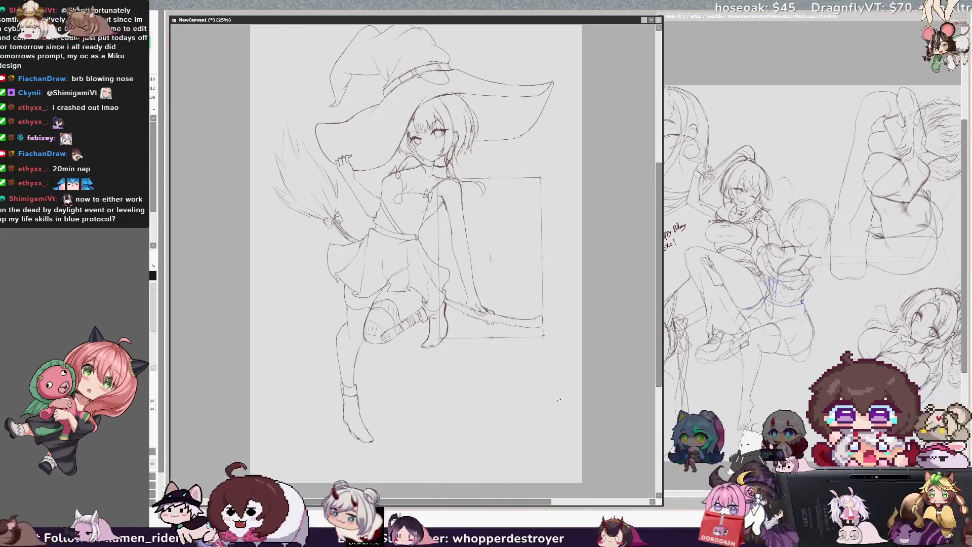
drag(491, 258, 493, 256)
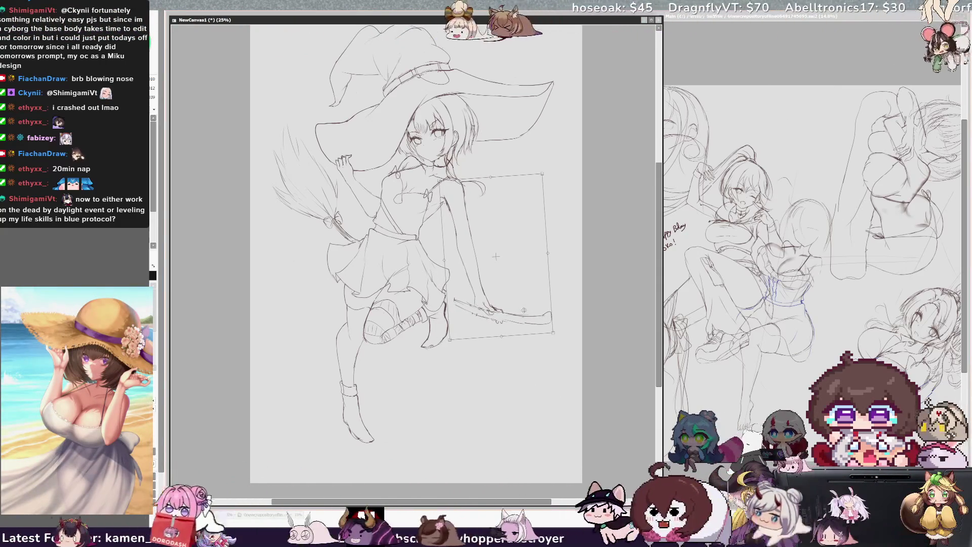
key(Return)
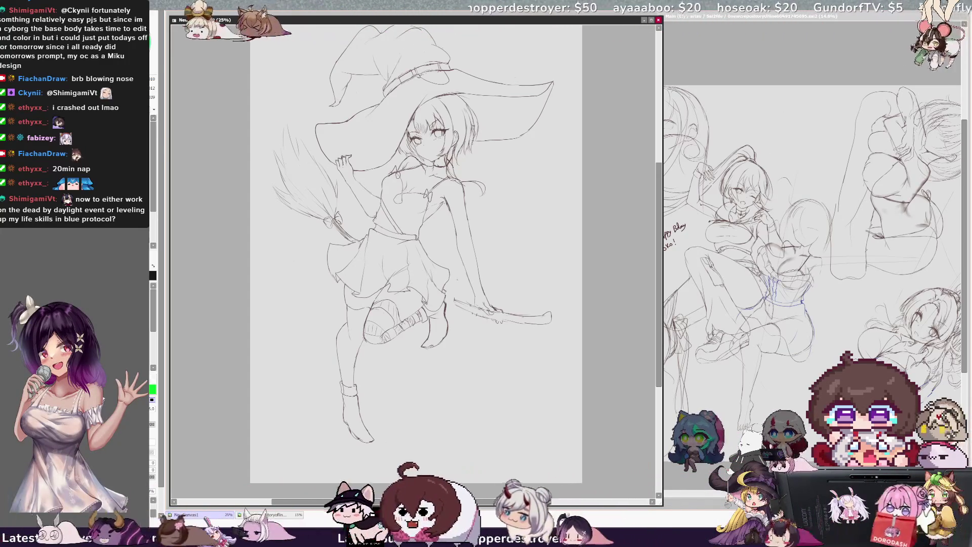
key(End)
key(End)
key(End)
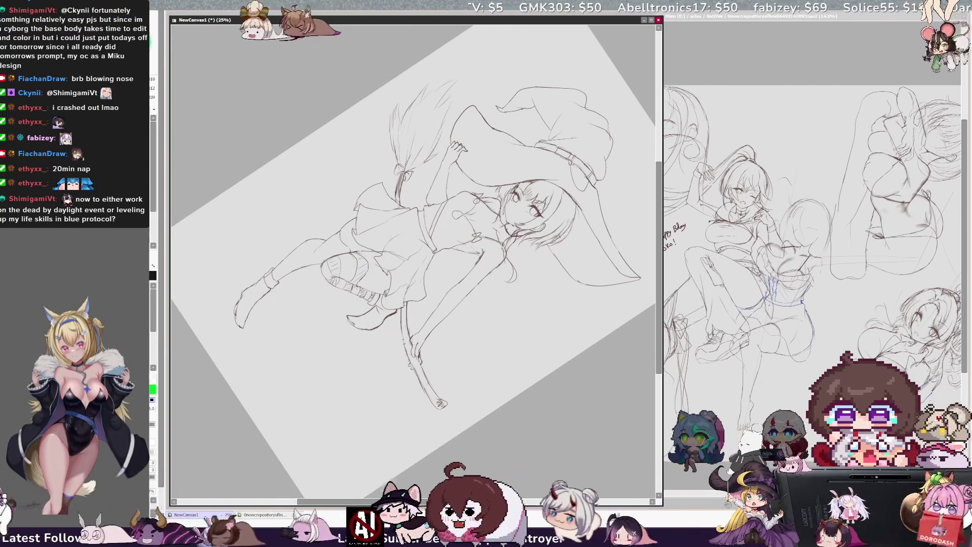
Flip the canvas horizontally a few times to check the sketch, then reset the view rotation upright
key(h)
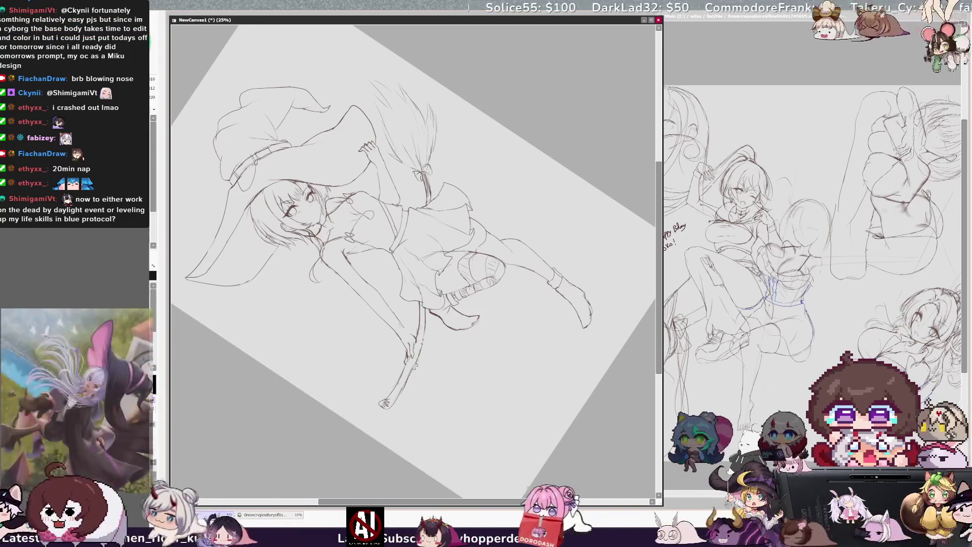
key(h)
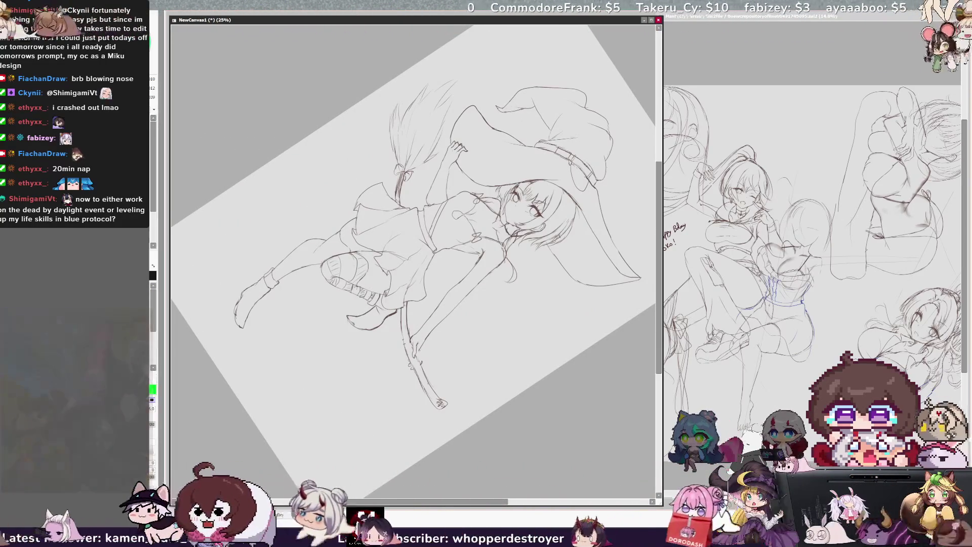
key(h)
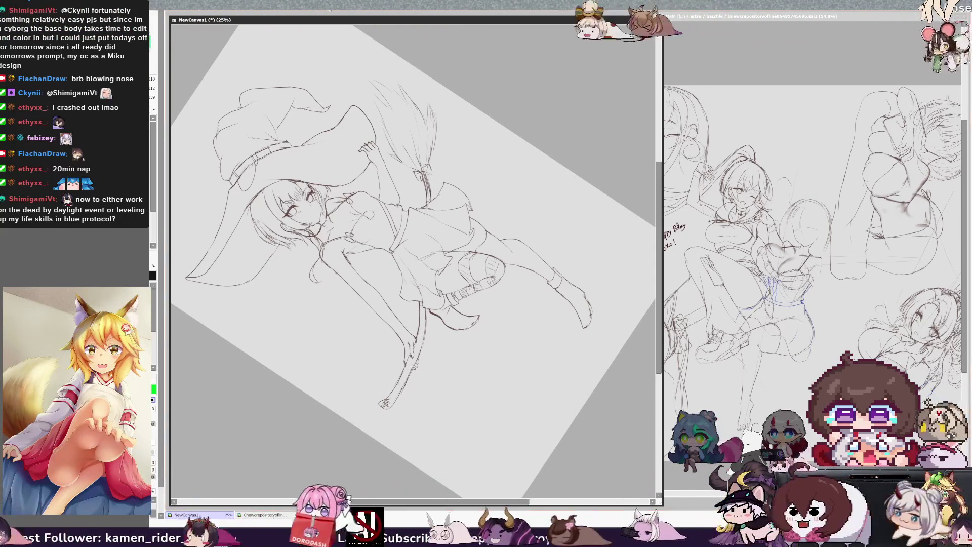
key(Home)
scroll(410, 259, up, 2)
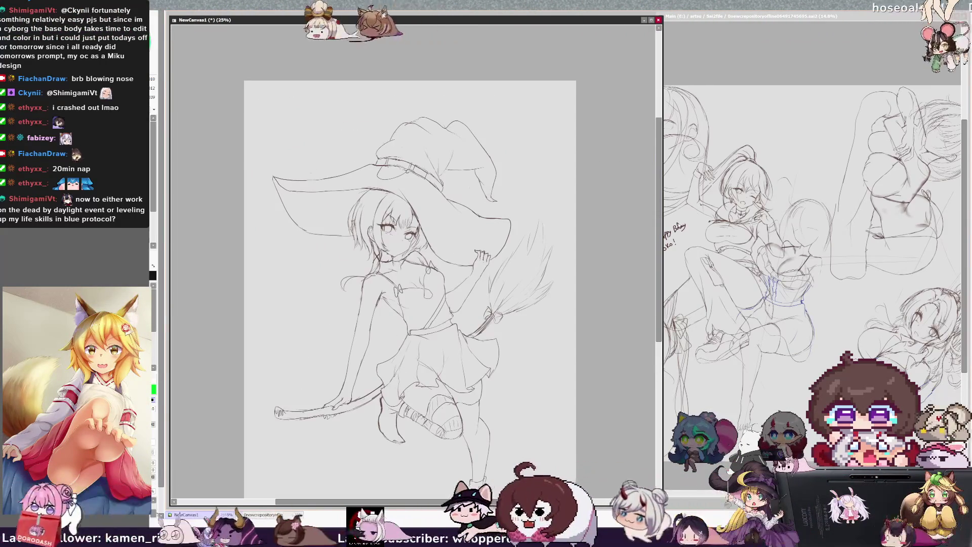
Un-mirror the canvas and tilt the view slightly clockwise
key(h)
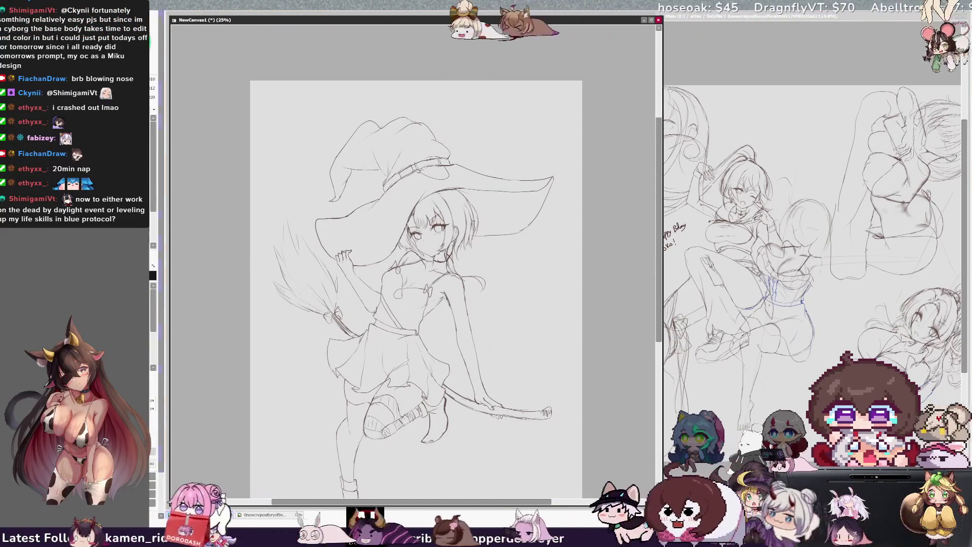
mouse_move(584, 160)
mouse_down()
mouse_move(624, 268)
mouse_move(505, 350)
mouse_move(532, 328)
mouse_up()
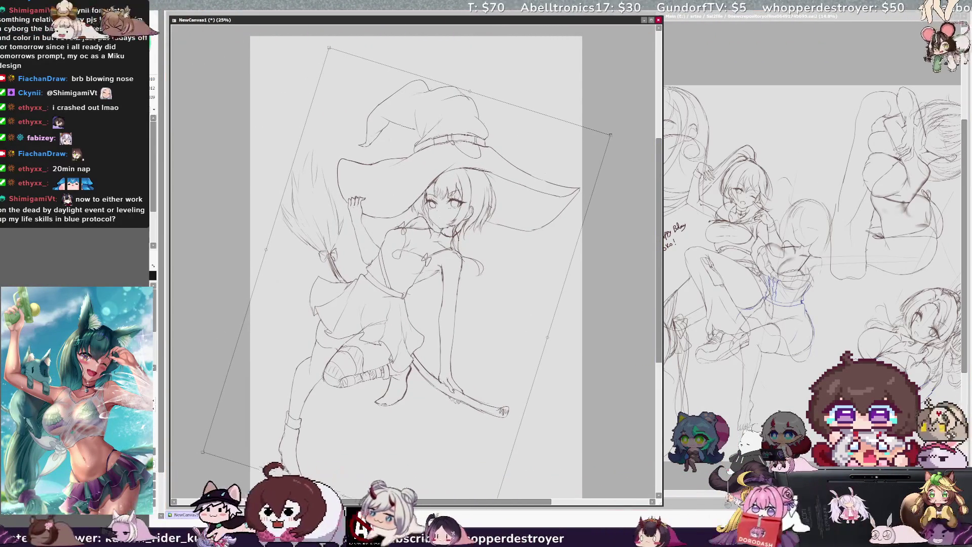
Reset the canvas view rotation to 0° so the sketch stands upright
key(Delete)
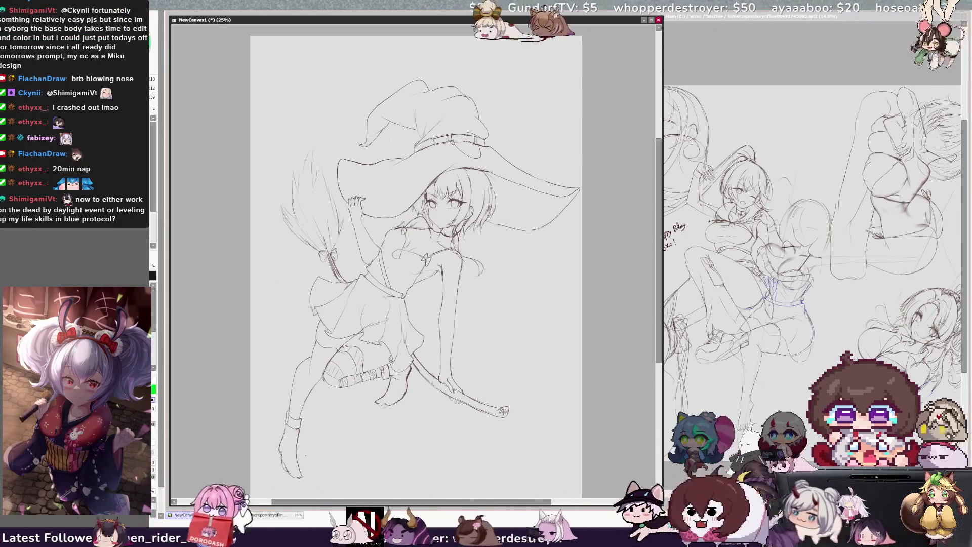
scroll(660, 349, up, 1)
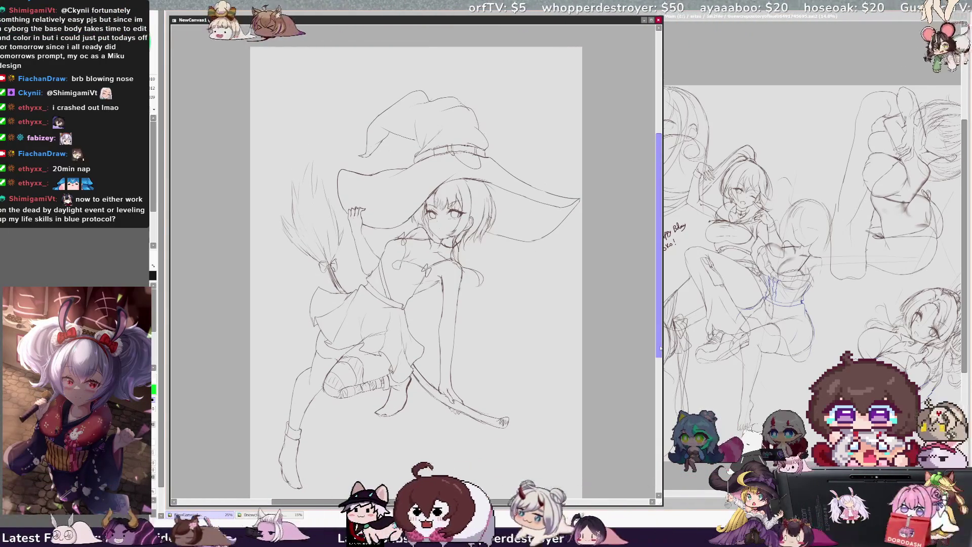
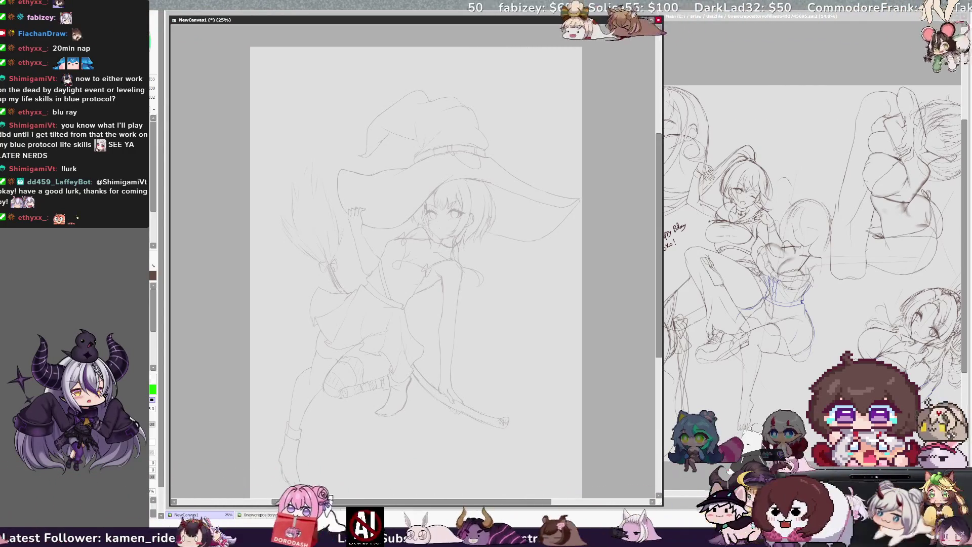
Check the sketch mirrored, add a thin diagonal stroke, then tilt the view about 45°
key(h)
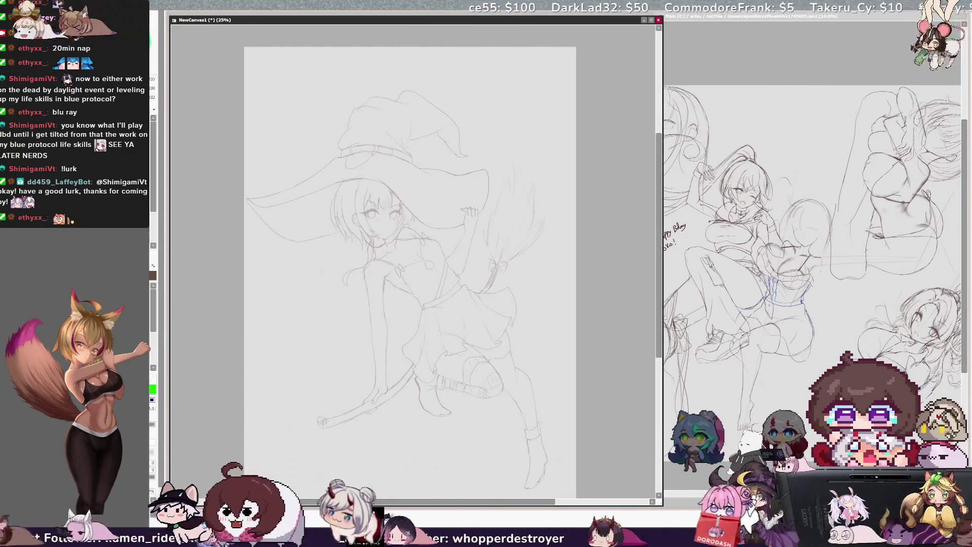
scroll(576, 317, down, 3)
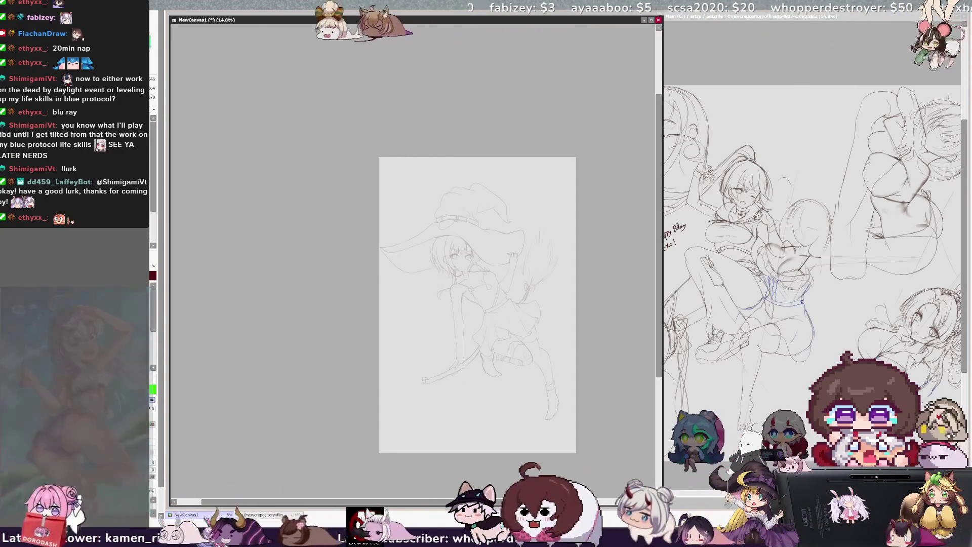
drag(469, 363, 534, 278)
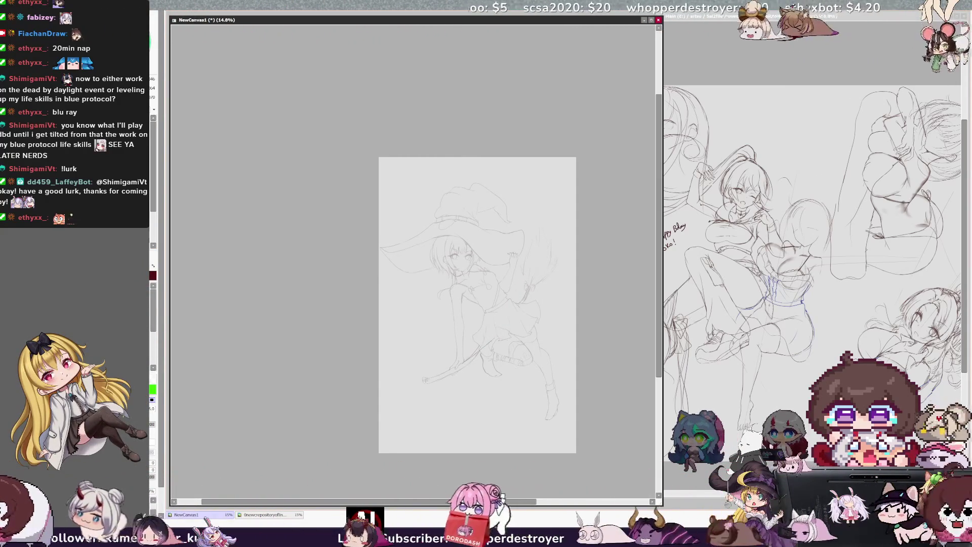
key(h)
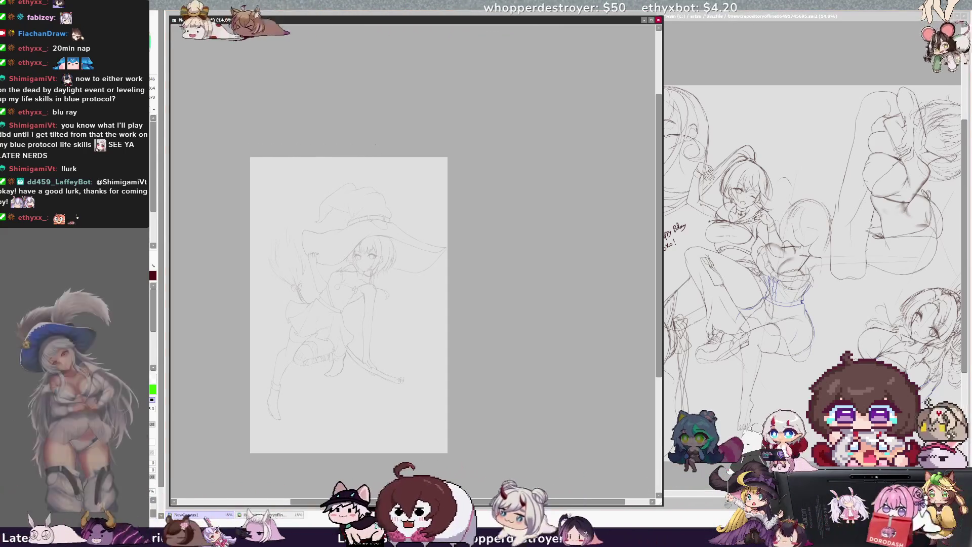
key(End)
key(End)
key(End)
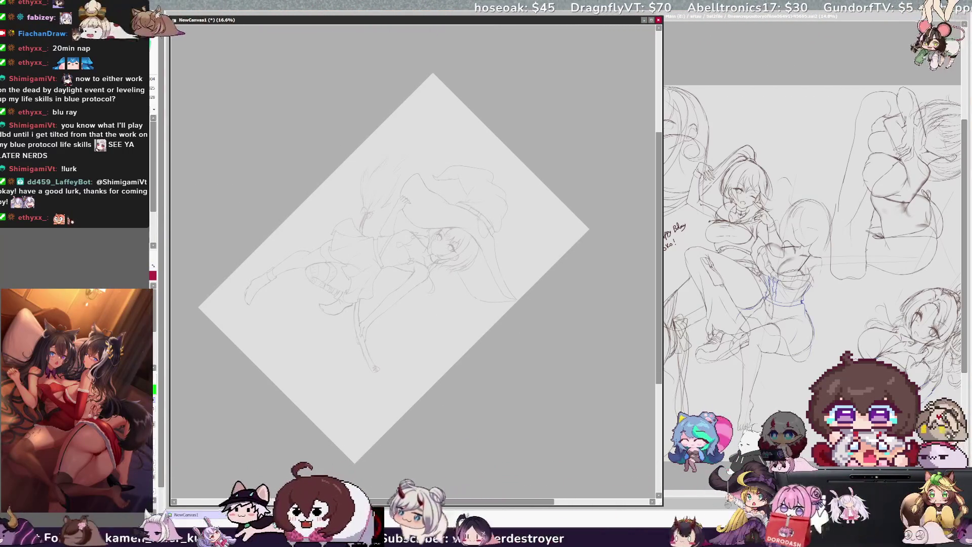
Draw the long curved broom handle across the witch at a tilted angle, then set the view upright
key(equal)
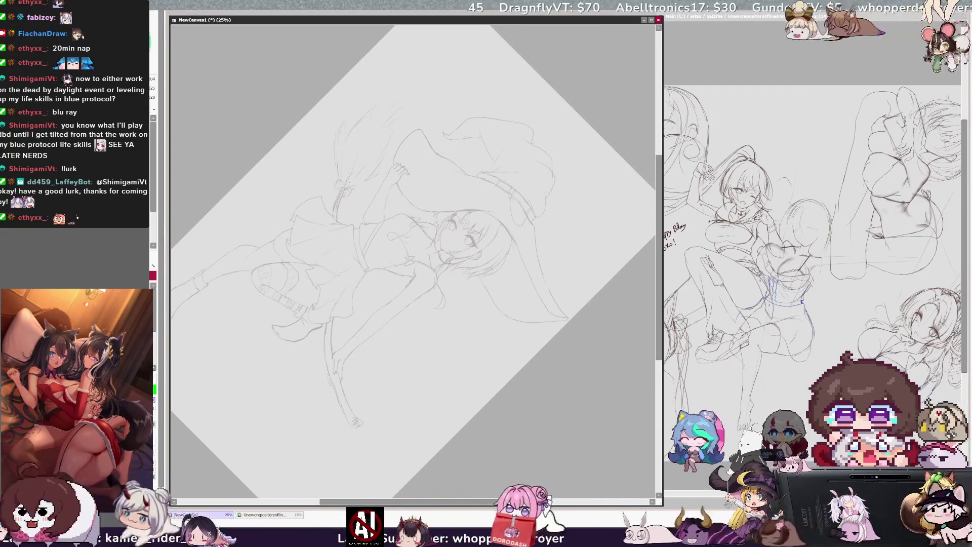
key(End)
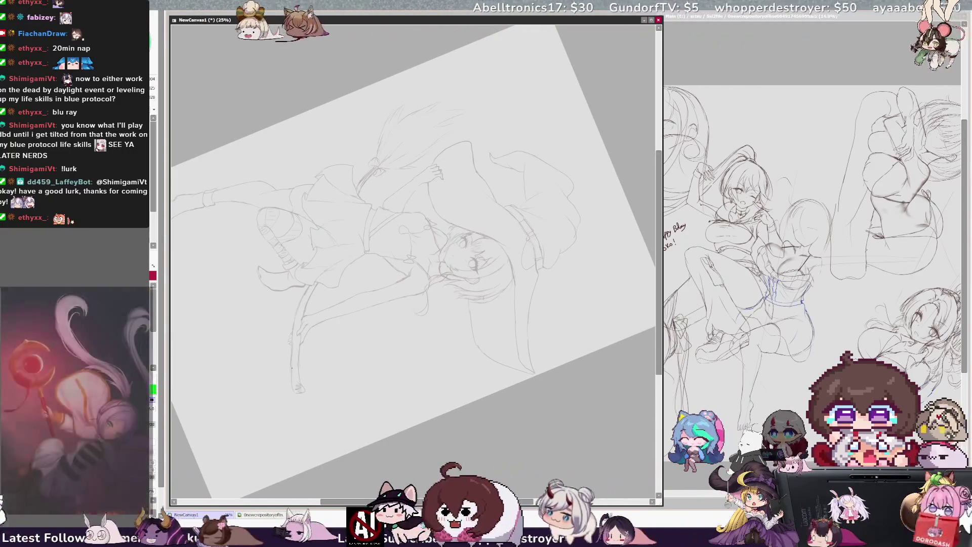
drag(378, 162, 296, 391)
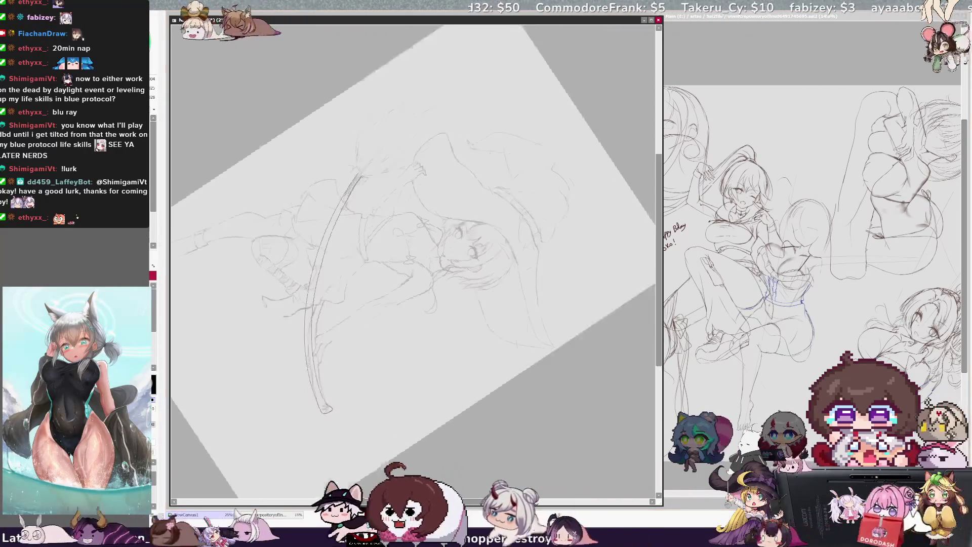
key(Home)
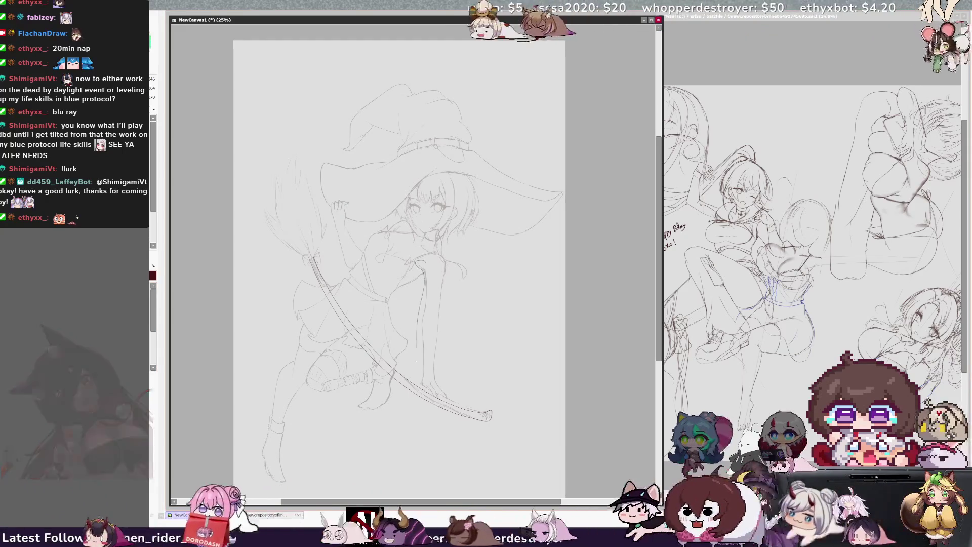
Lasso the standing leg and tilt it slightly with a free transform
drag(429, 270, 434, 383)
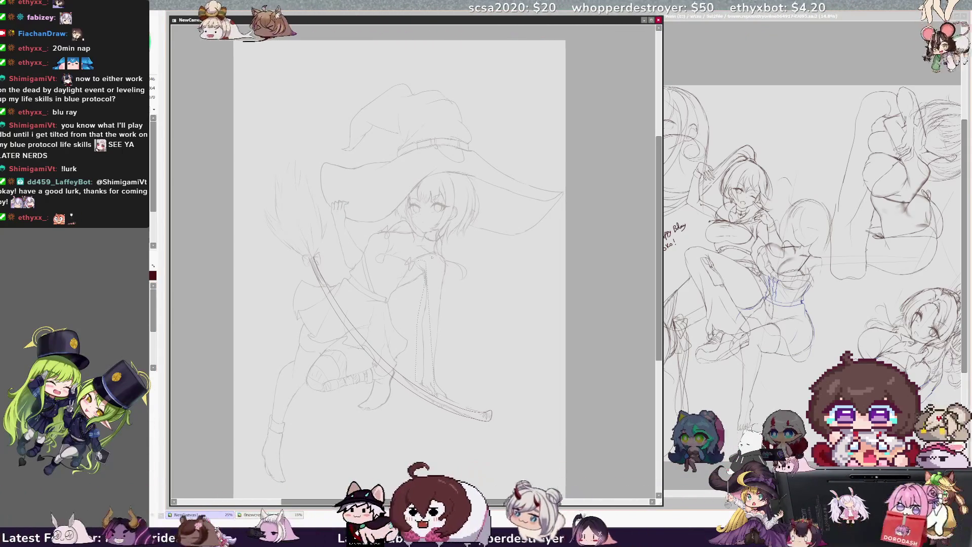
drag(426, 289, 433, 384)
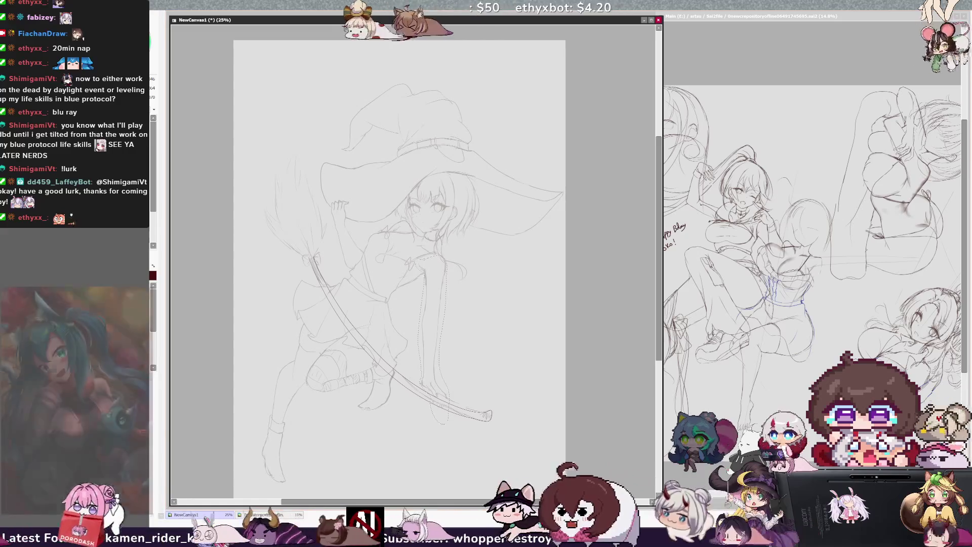
key(ctrl+t)
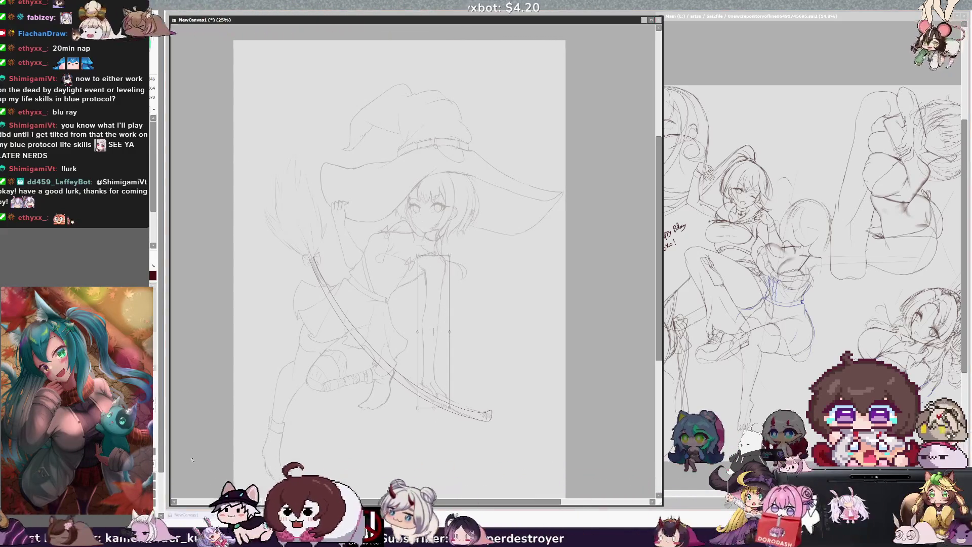
drag(461, 300, 443, 313)
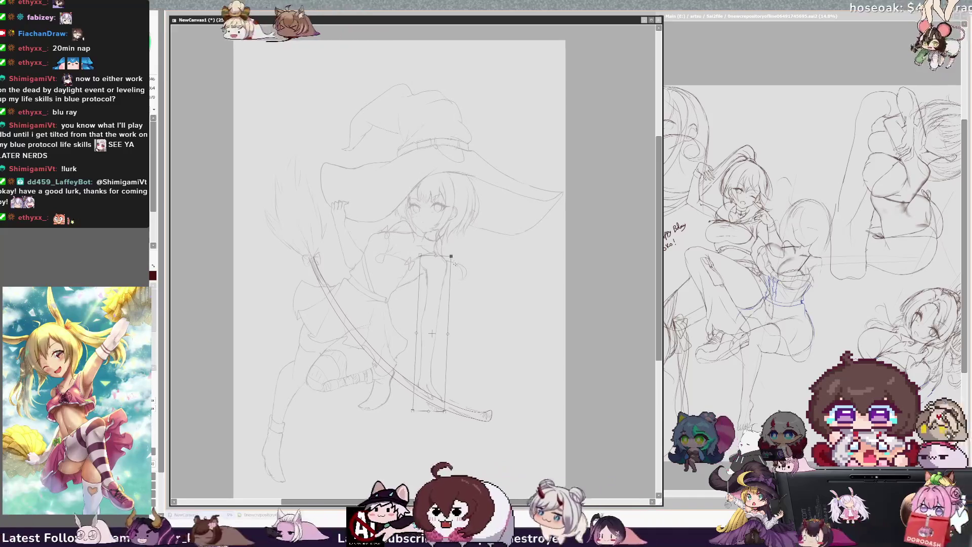
Check the tilted leg mirrored, apply the transformation and flip the view back
key(h)
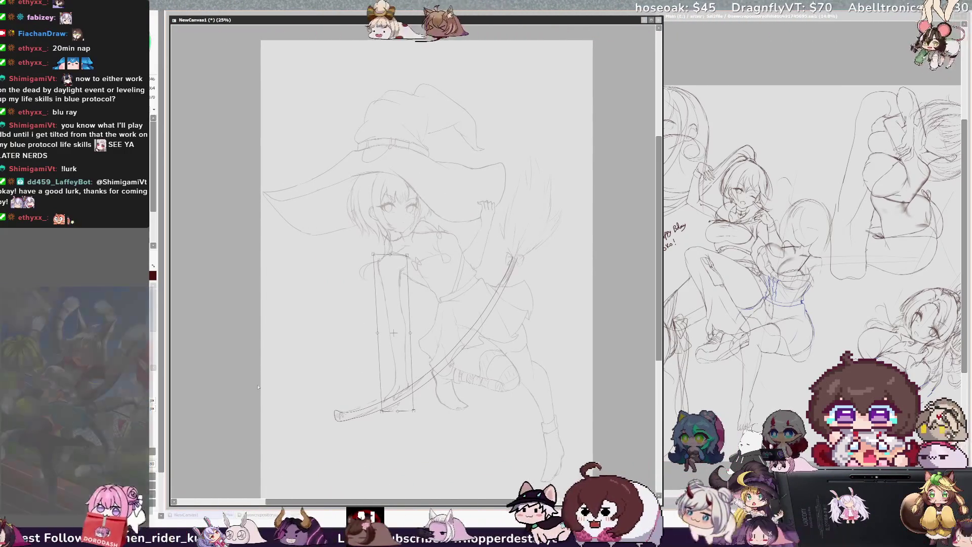
key(Return)
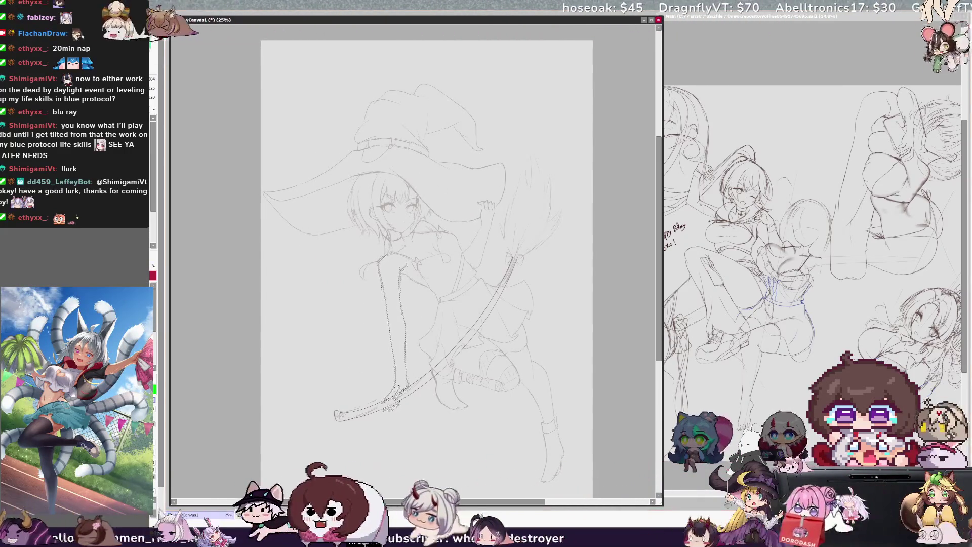
key(h)
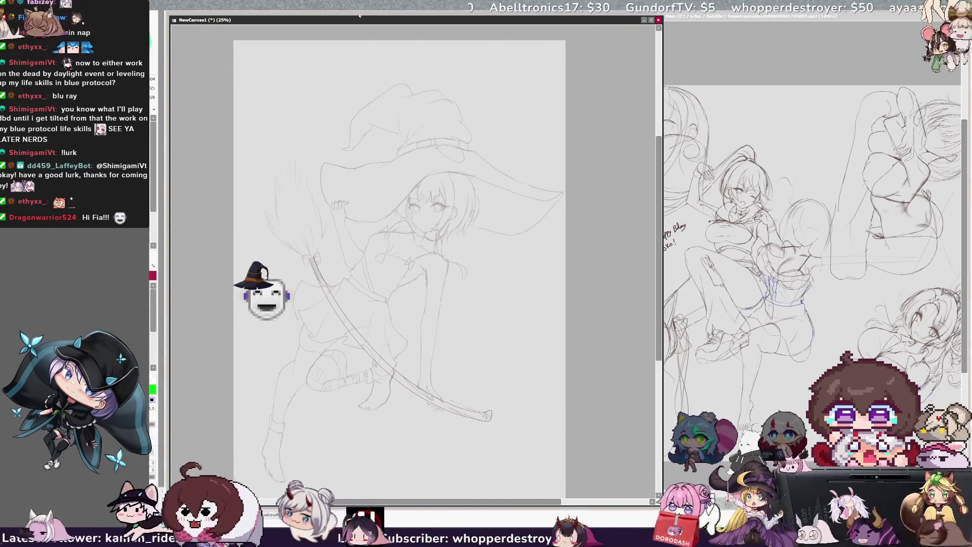
Tilt and zoom the view onto the broom head for sketching the bristles
key(End)
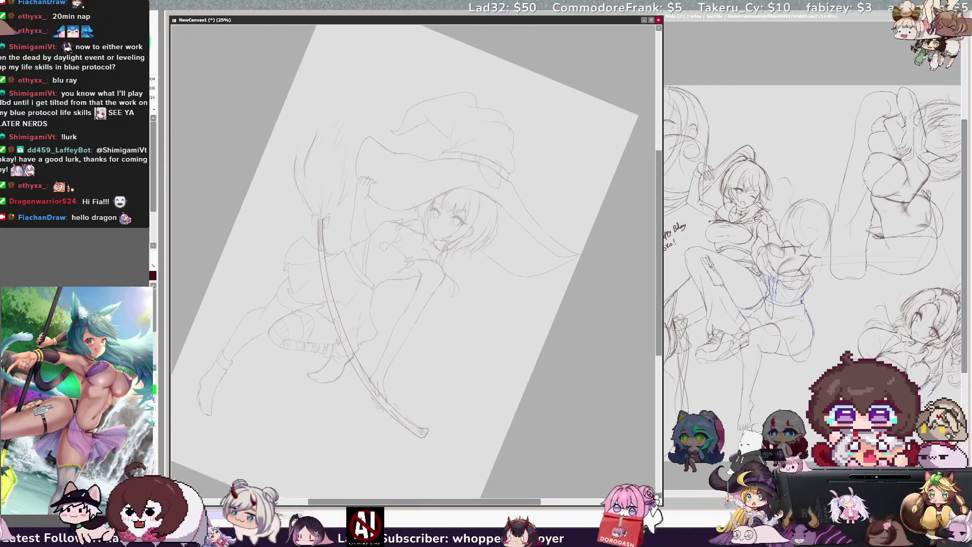
key(End)
key(ctrl+plus)
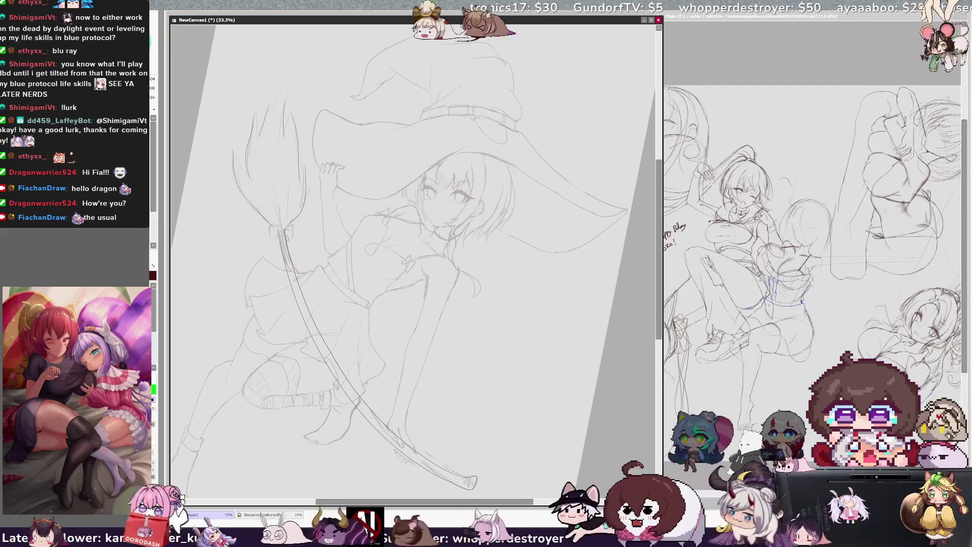
Reset the view upright and zoom in on the witch's face and hat brim
key(Delete)
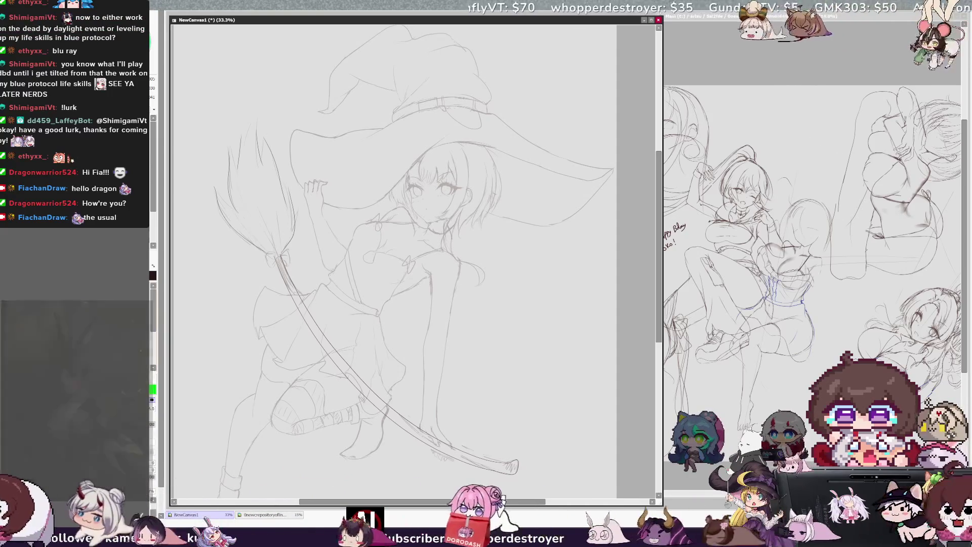
scroll(410, 258, left, 1)
scroll(410, 259, right, 1)
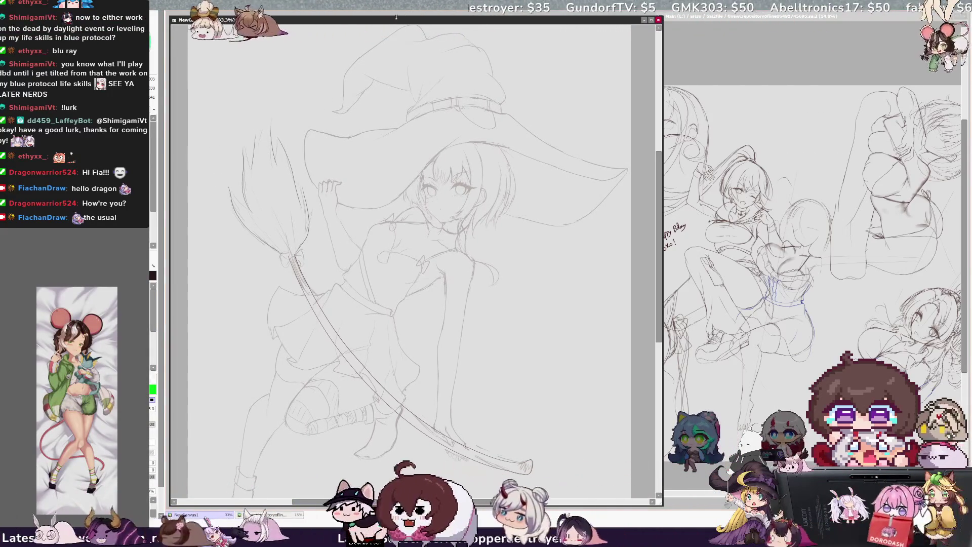
key(ctrl+plus)
scroll(414, 261, up, 1)
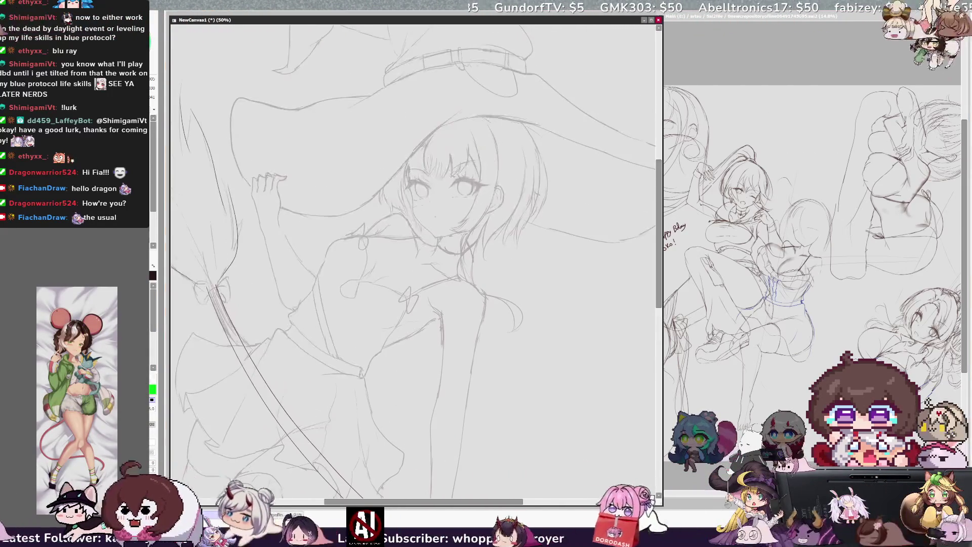
scroll(414, 263, up, 1)
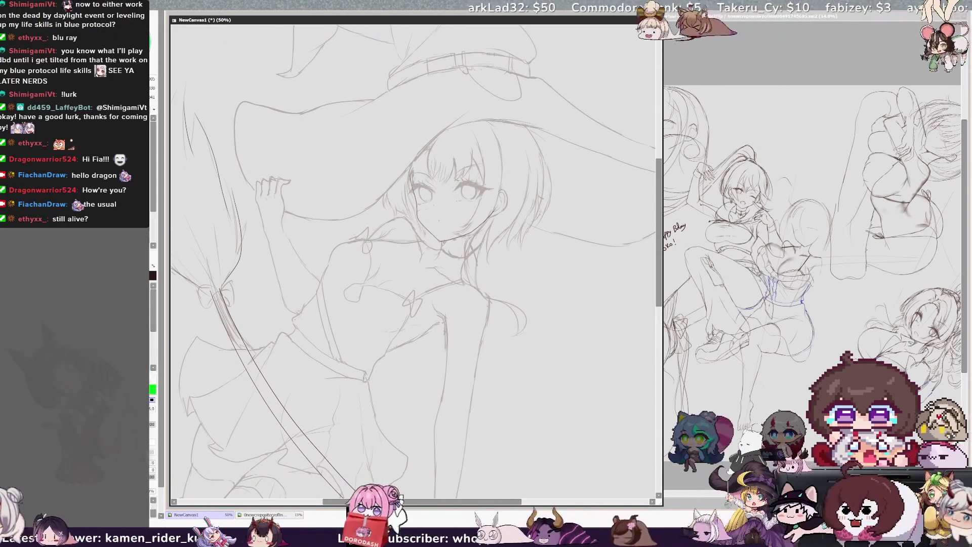
Check the drawing mirrored, zoom out to the whole page and start a lasso beside the broom
key(h)
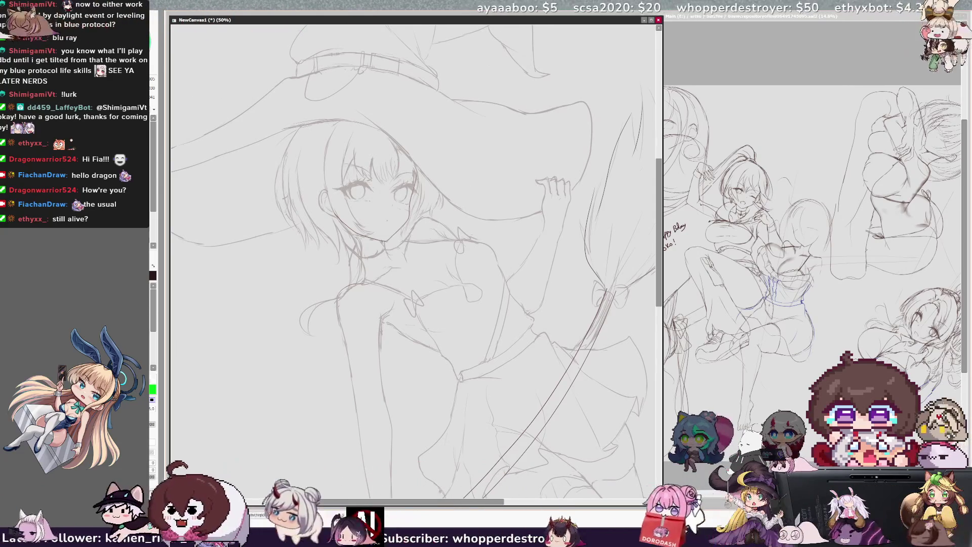
key(h)
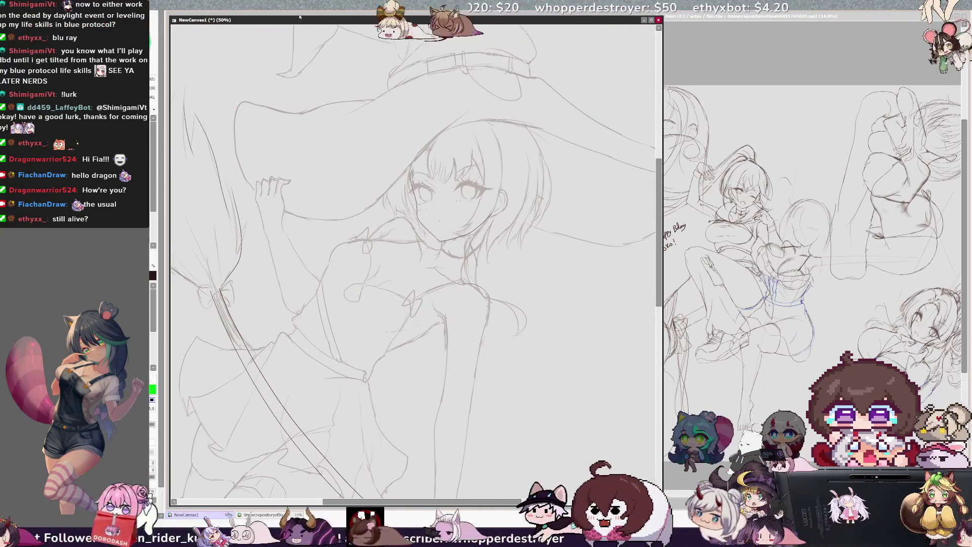
key(minus)
key(minus)
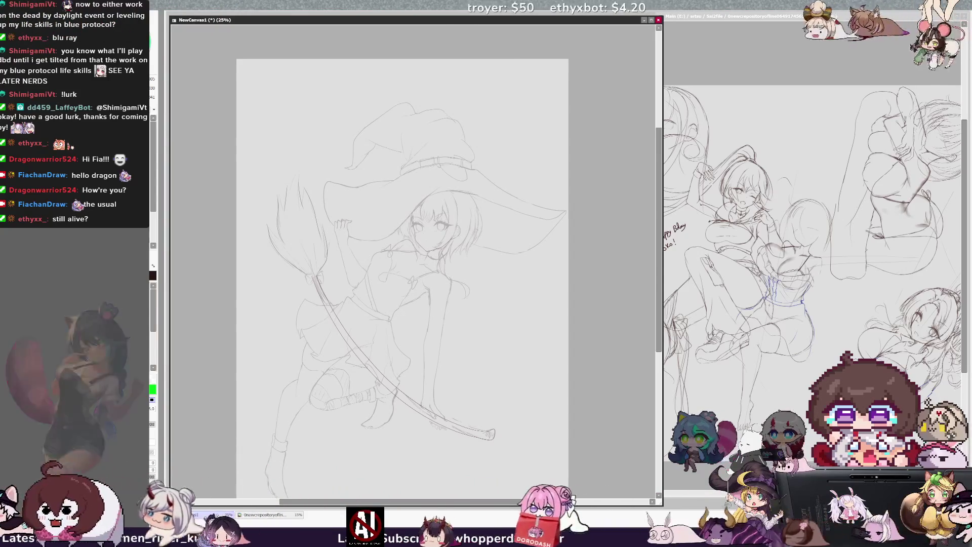
drag(287, 149, 233, 402)
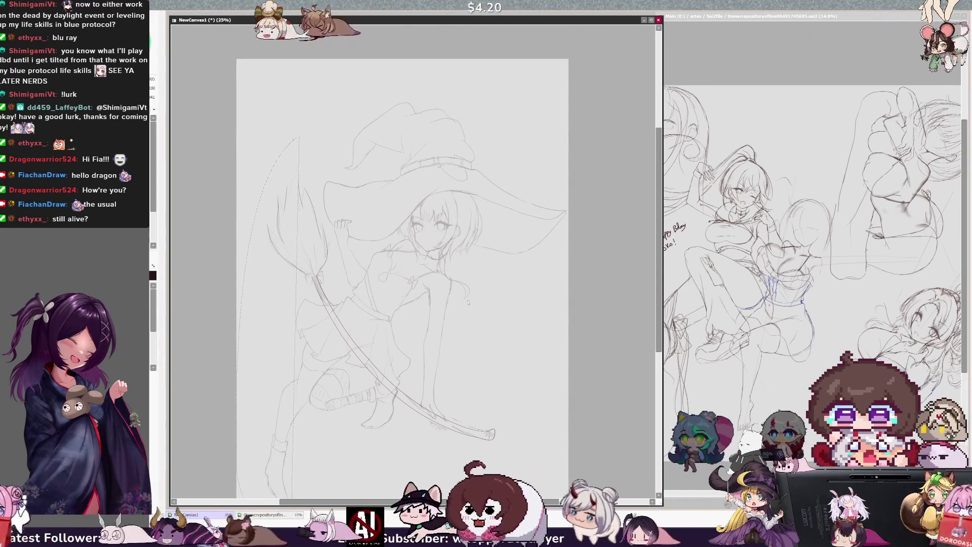
scroll(402, 266, down, 1)
scroll(403, 266, down, 1)
drag(660, 277, 657, 274)
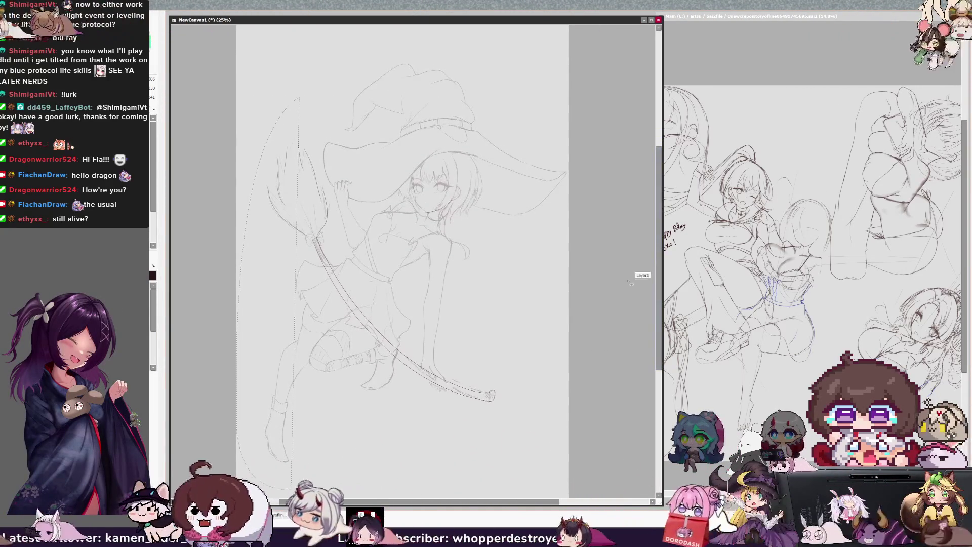
Lasso the whole witch sketch, shift it slightly up-left, apply and deselect
drag(296, 86, 579, 401)
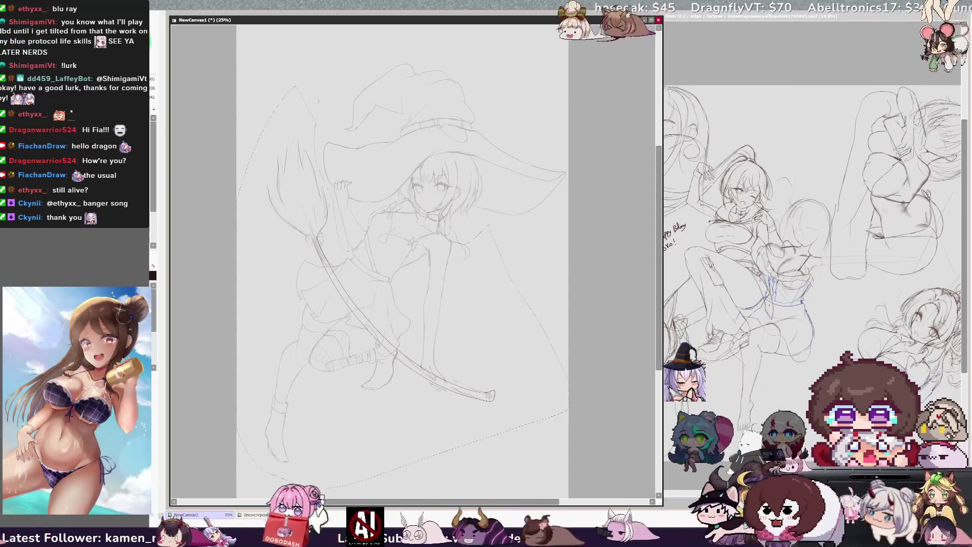
key(ctrl+t)
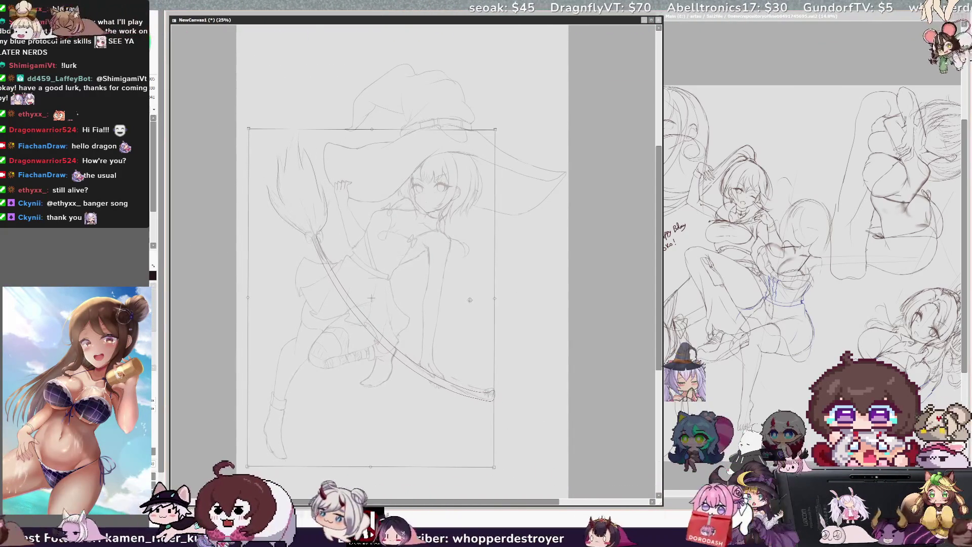
drag(472, 301, 469, 299)
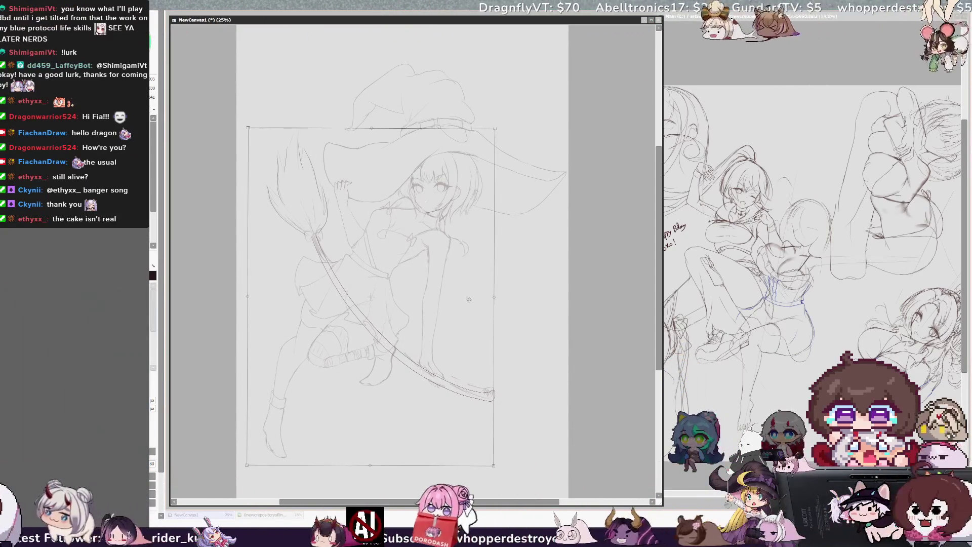
key(Return)
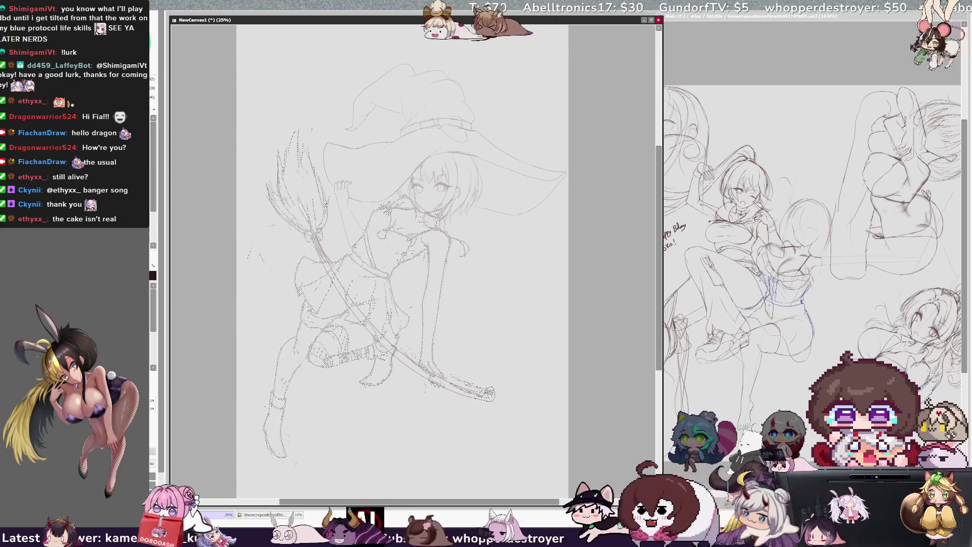
key(ctrl+d)
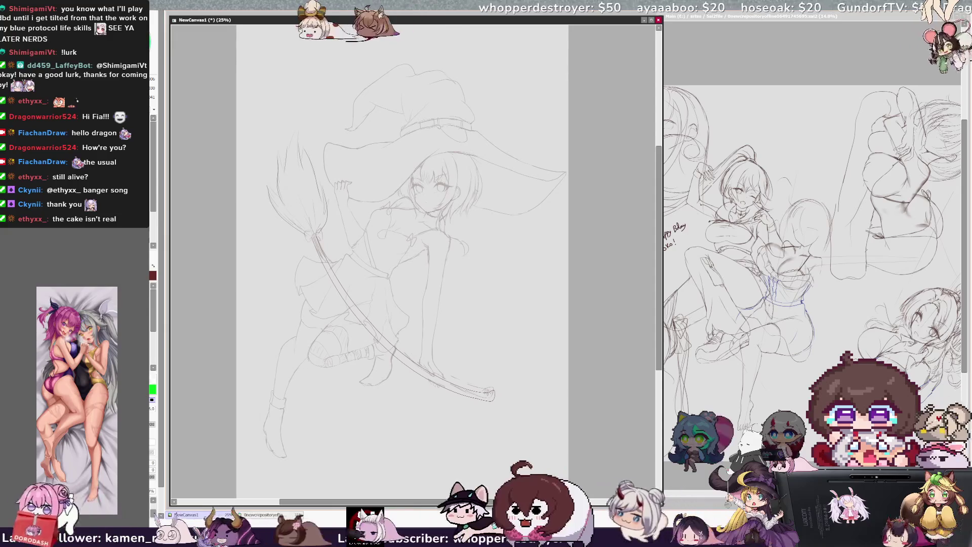
key(ctrl+plus)
scroll(416, 262, up, 1)
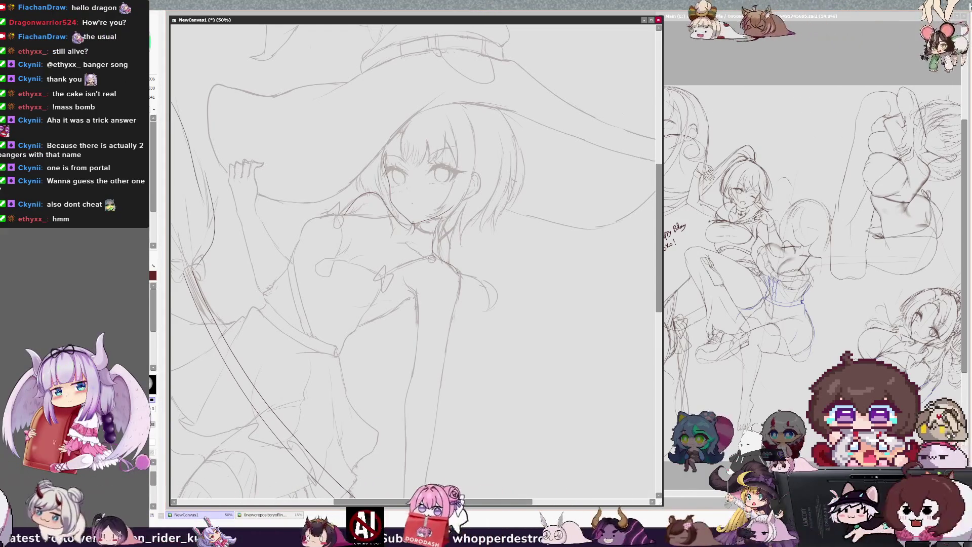
Mirror the view and zoom in closer on the witch's neck and shoulders for inking
key(h)
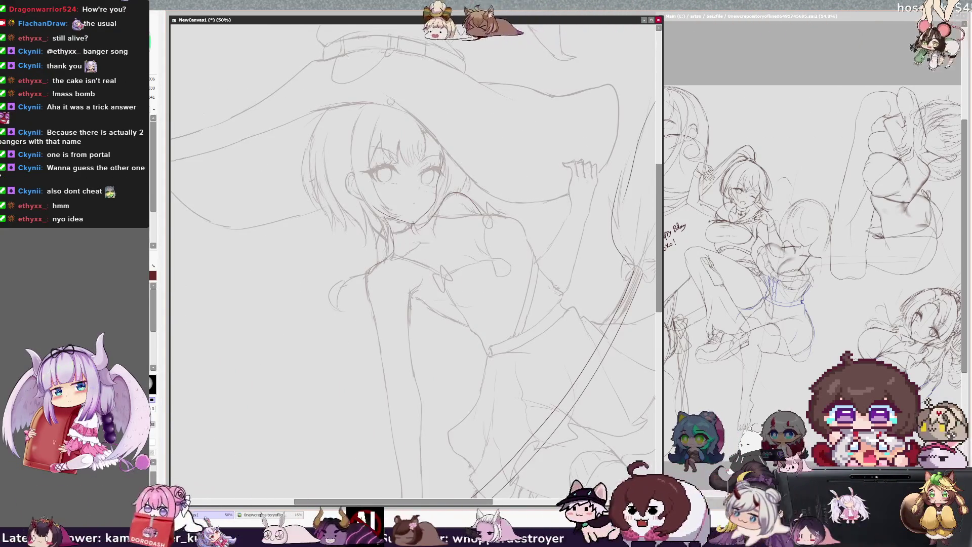
key(ctrl+plus)
key(ctrl+plus)
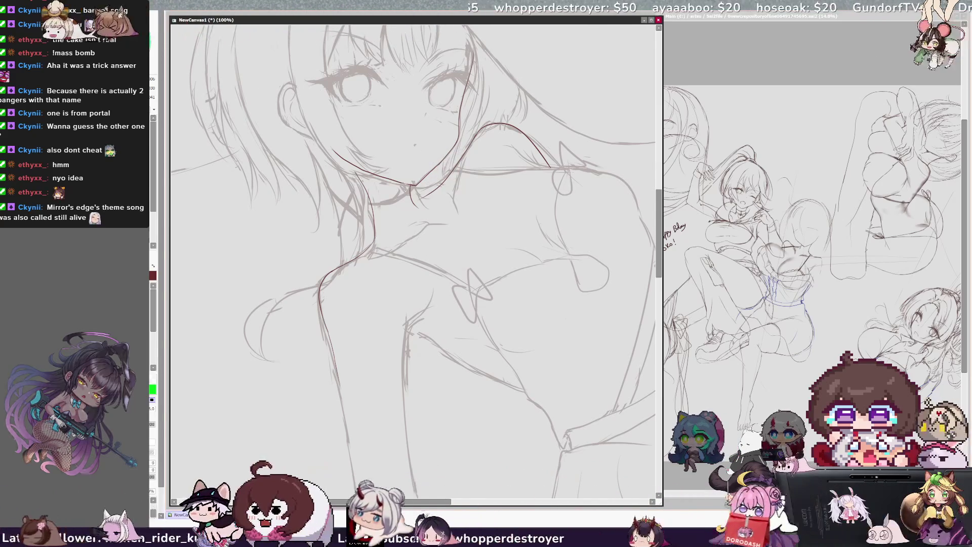
Unmirror and rotate the view, then ink the outline of the witch's ear in dark red
key(h)
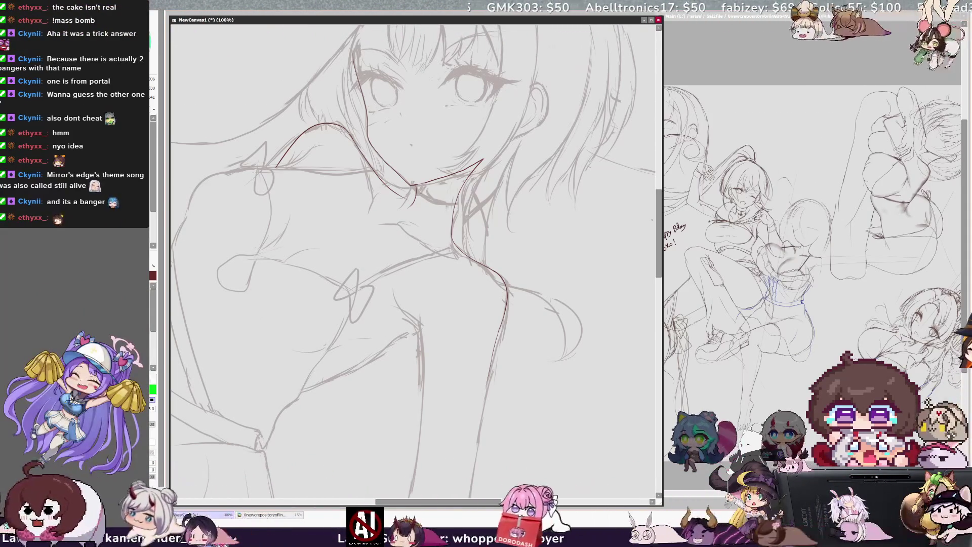
scroll(414, 262, up, 2)
scroll(415, 262, up, 2)
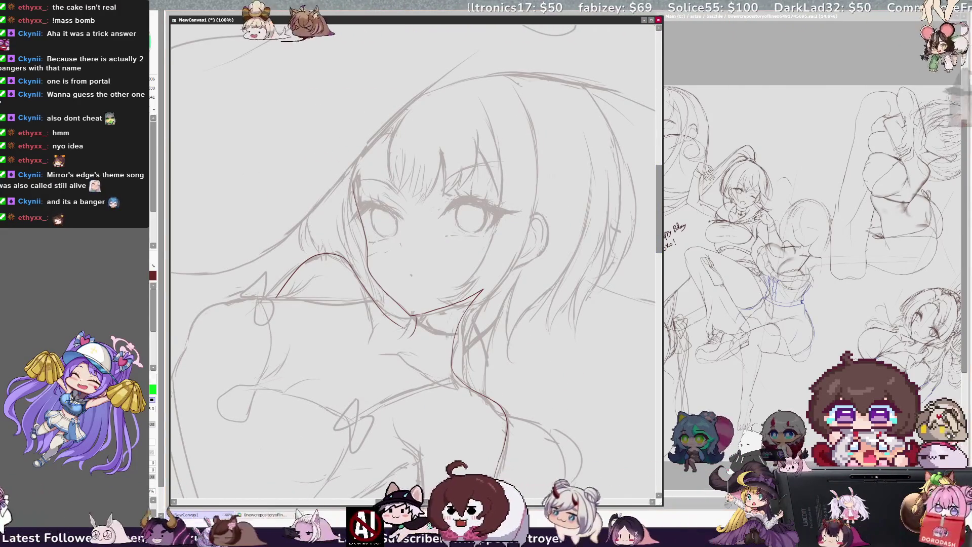
key(Delete)
key(Delete)
key(Delete)
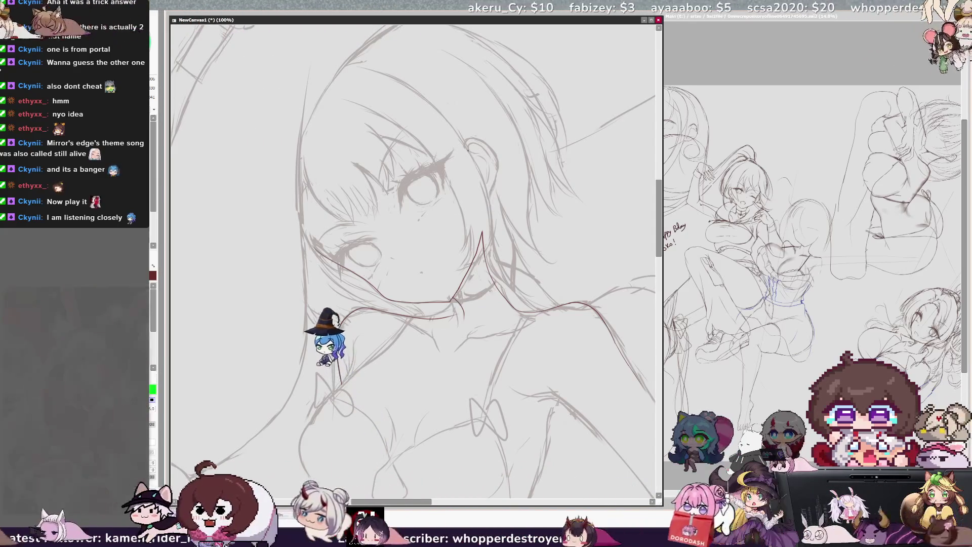
drag(465, 141, 491, 194)
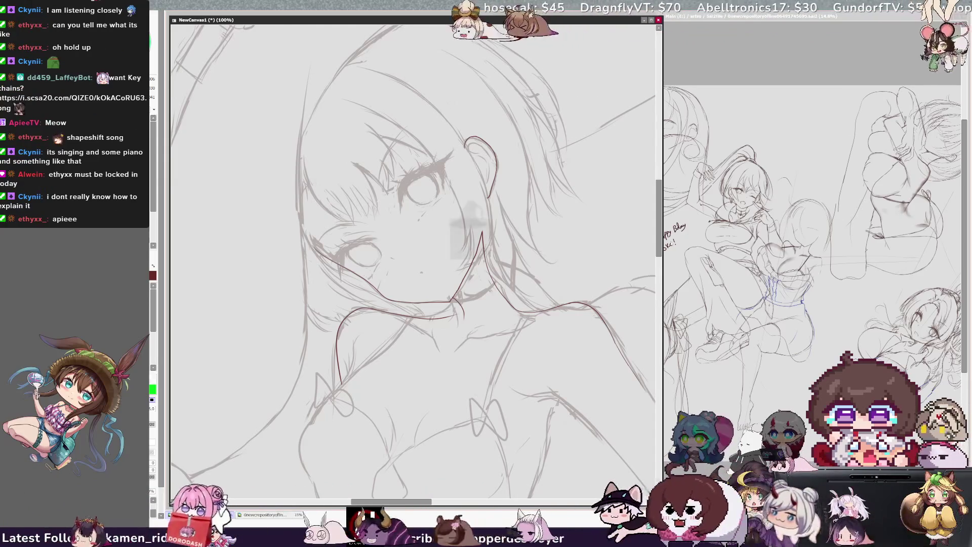
scroll(414, 263, up, 1)
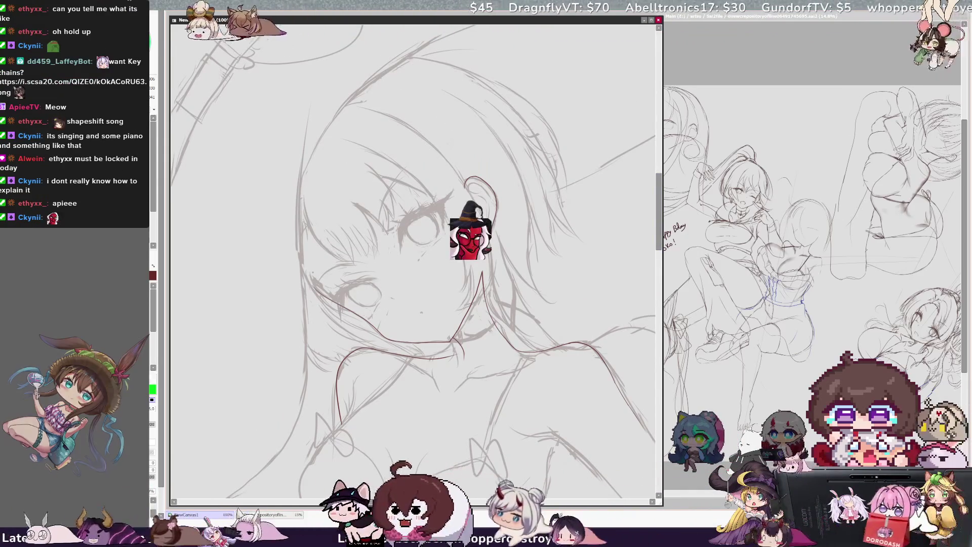
Adjust the view angle and briefly swap tools to touch up the cheek lines, returning to the pen
key(End)
key(End)
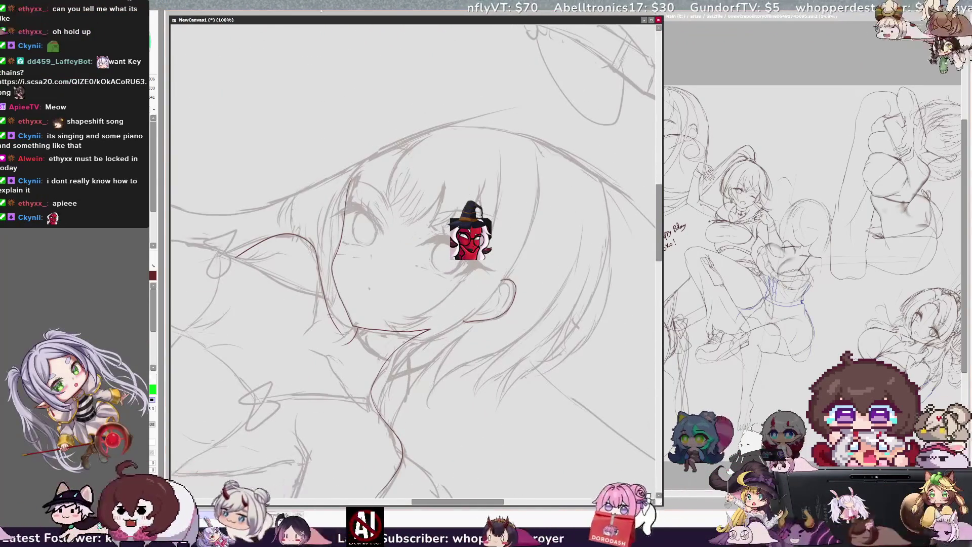
key(Delete)
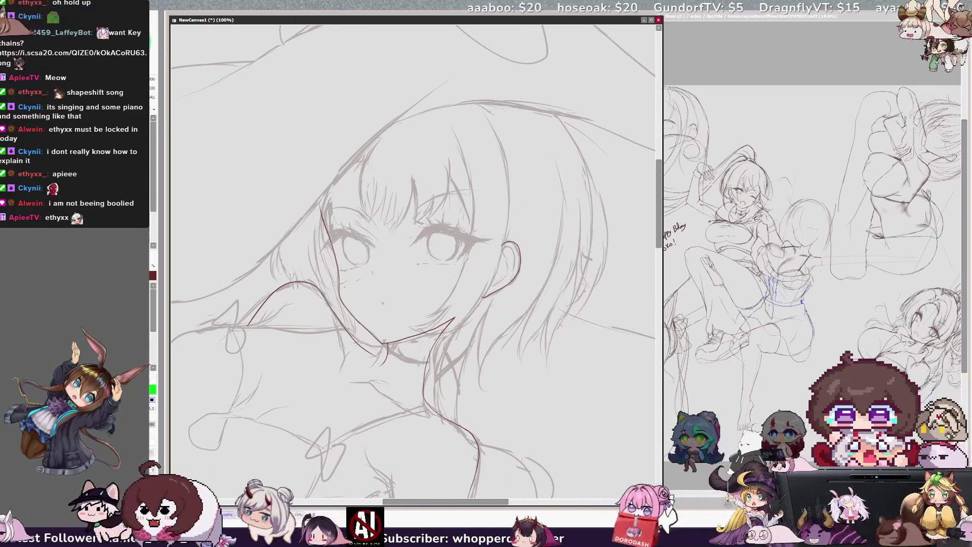
key(e)
key(n)
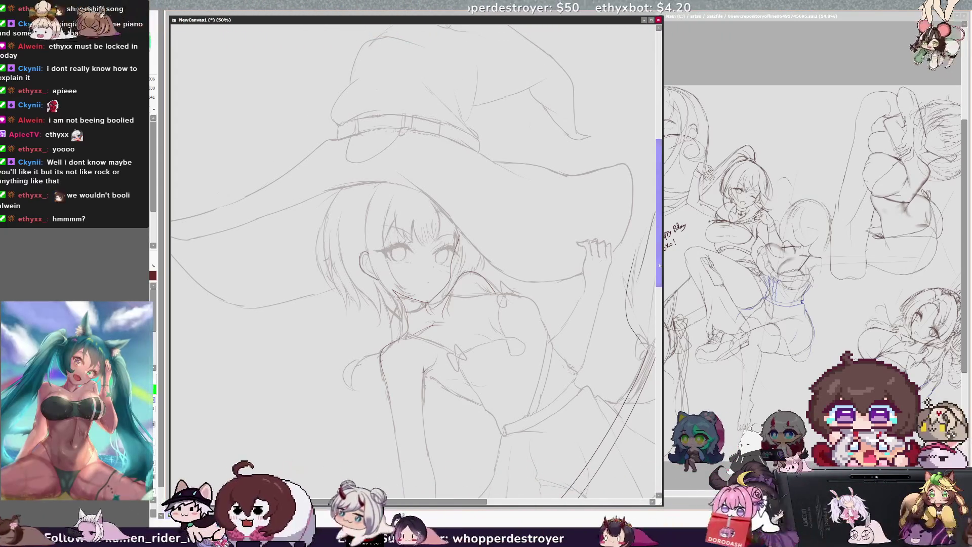
scroll(414, 263, down, 2)
scroll(414, 261, down, 2)
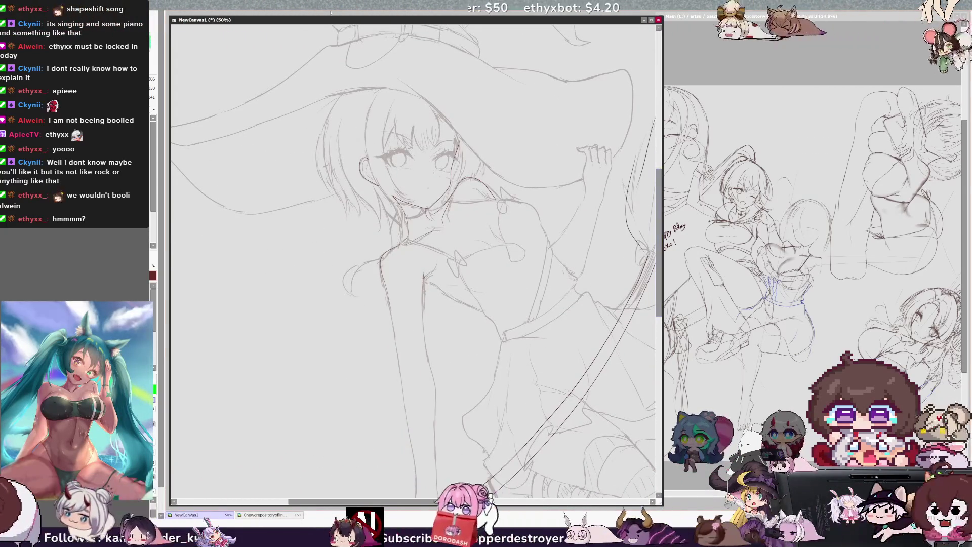
key(Delete)
key(Home)
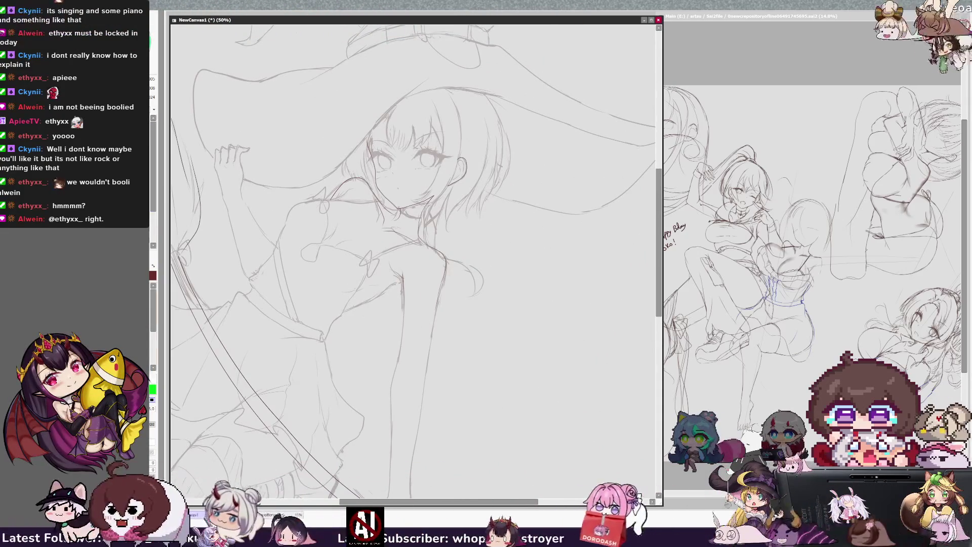
scroll(414, 262, up, 3)
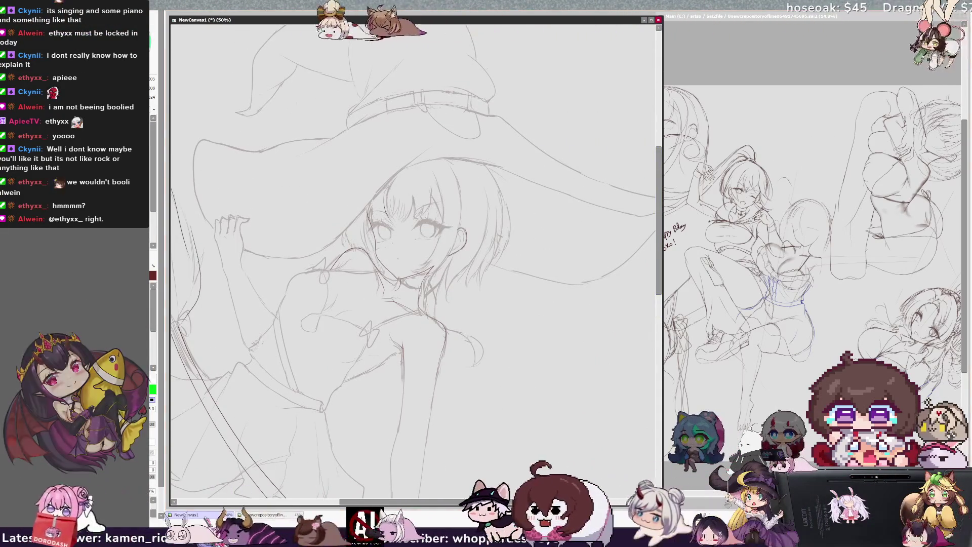
key(ctrl+plus)
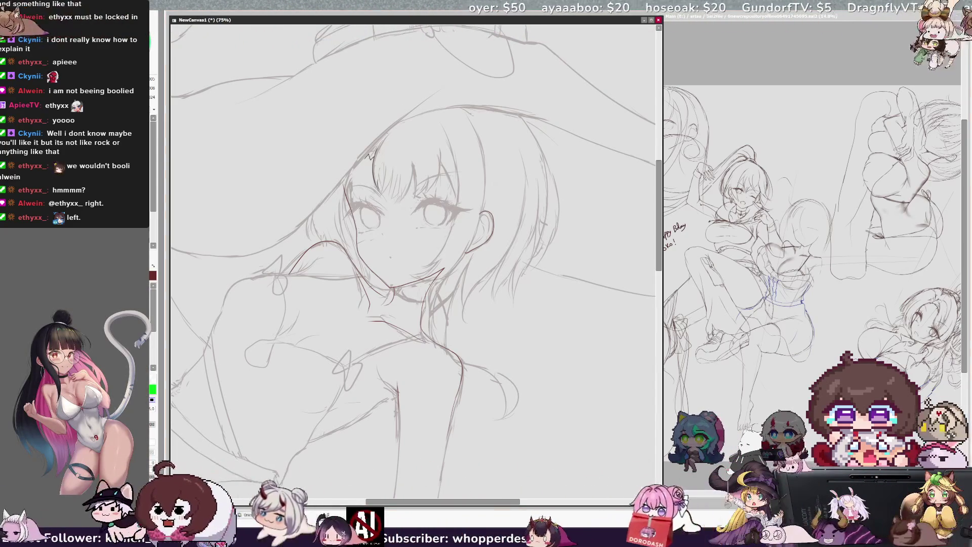
scroll(414, 262, up, 1)
scroll(414, 262, up, 1)
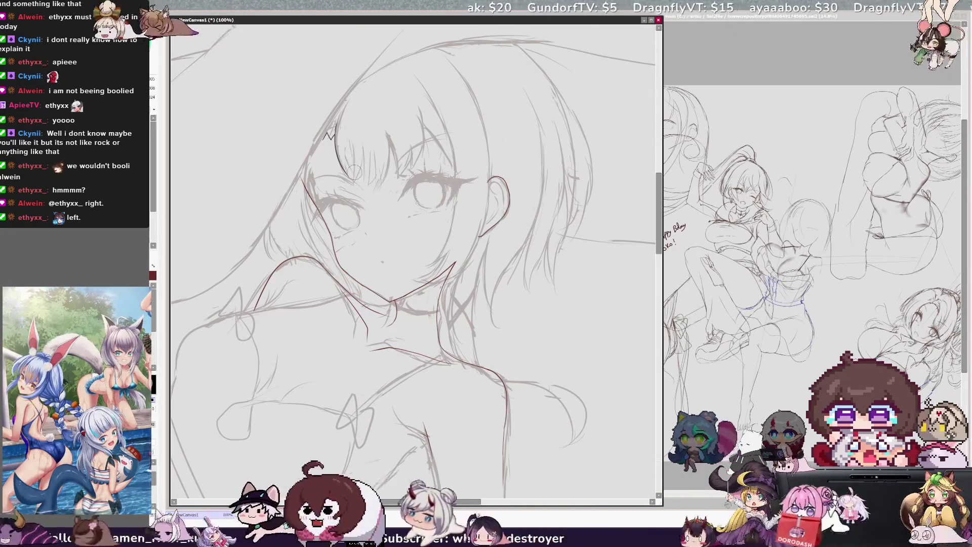
key(End)
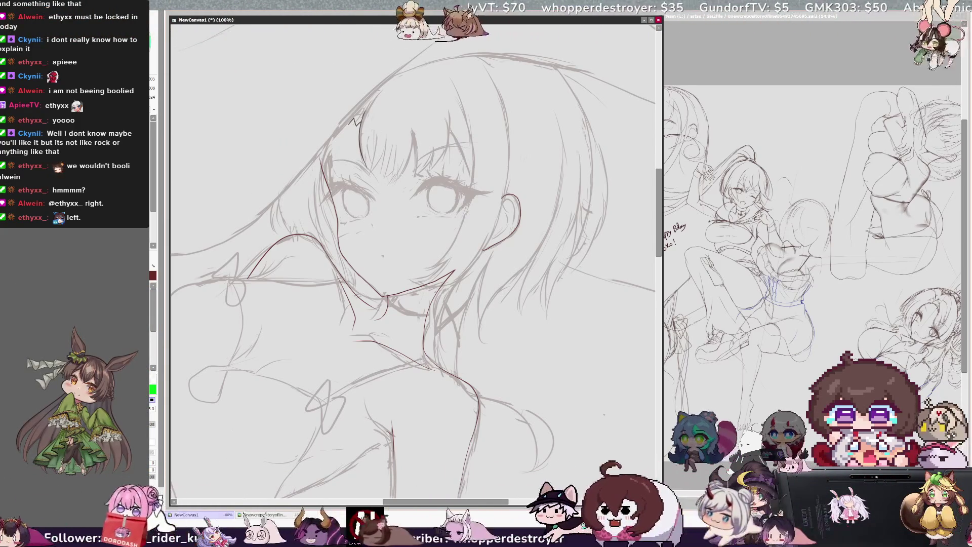
key(h)
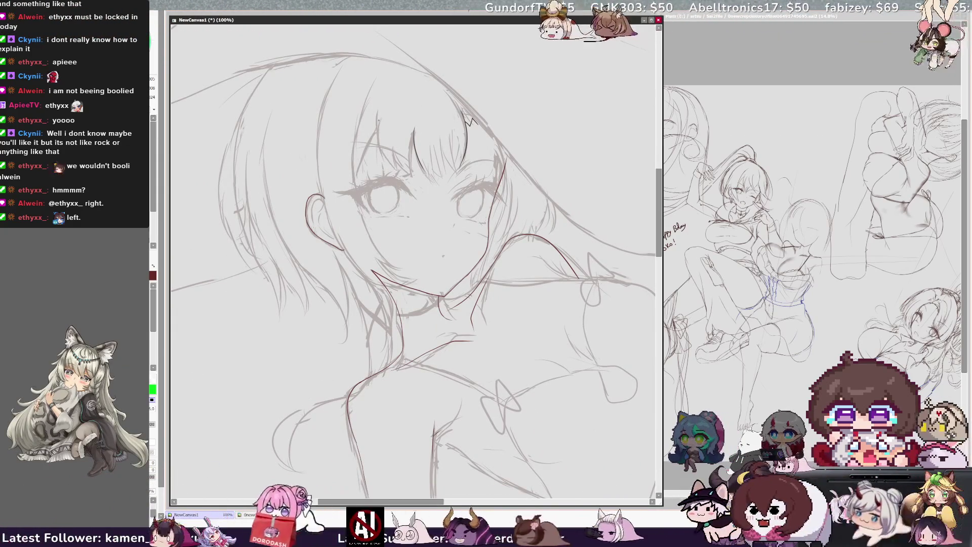
key(h)
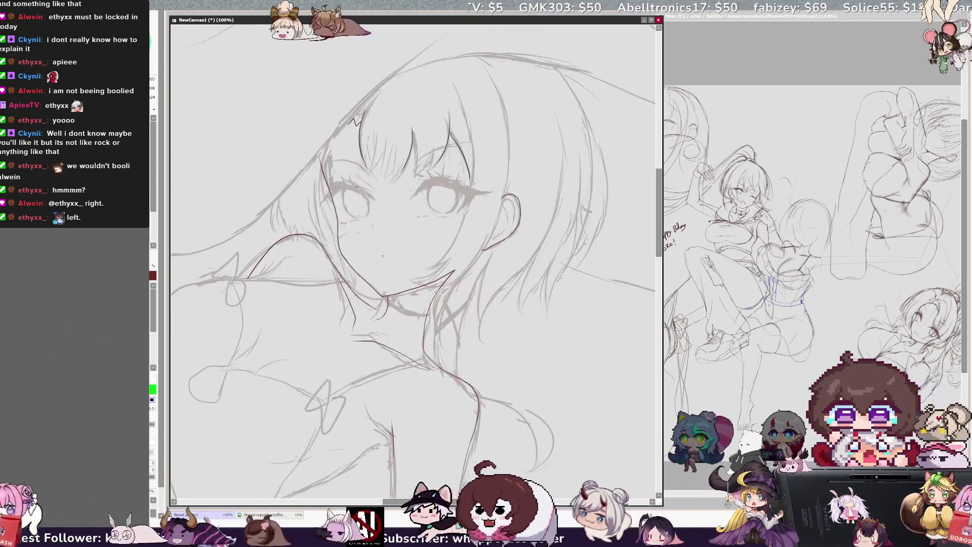
key(h)
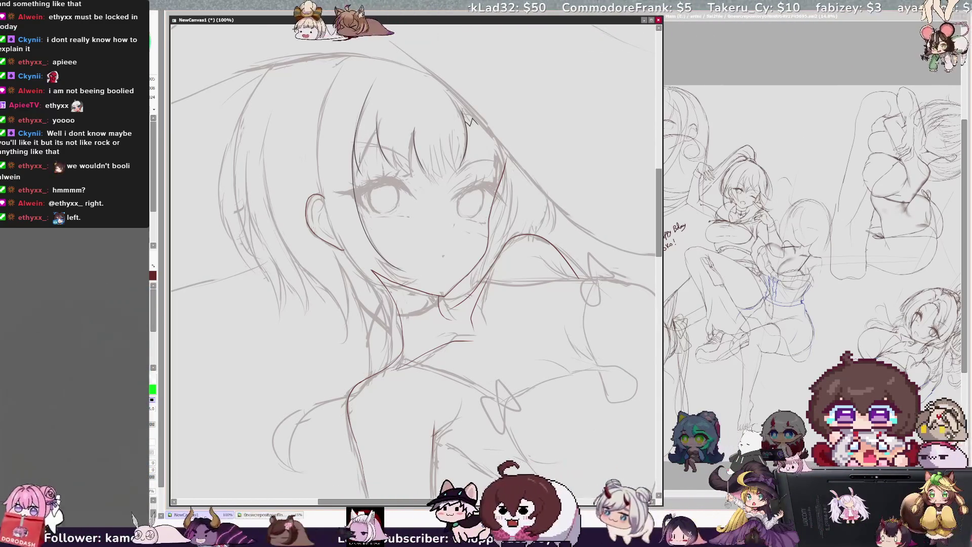
key(h)
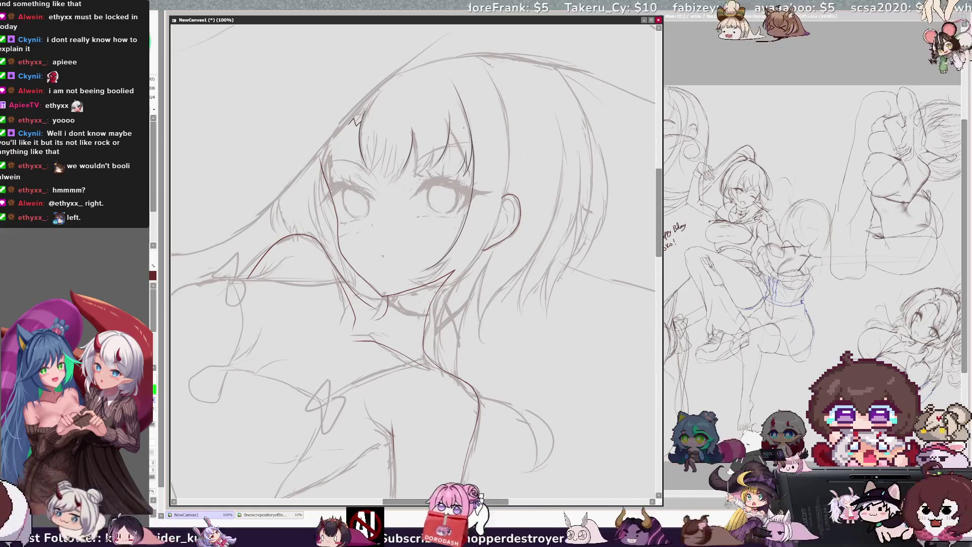
key(h)
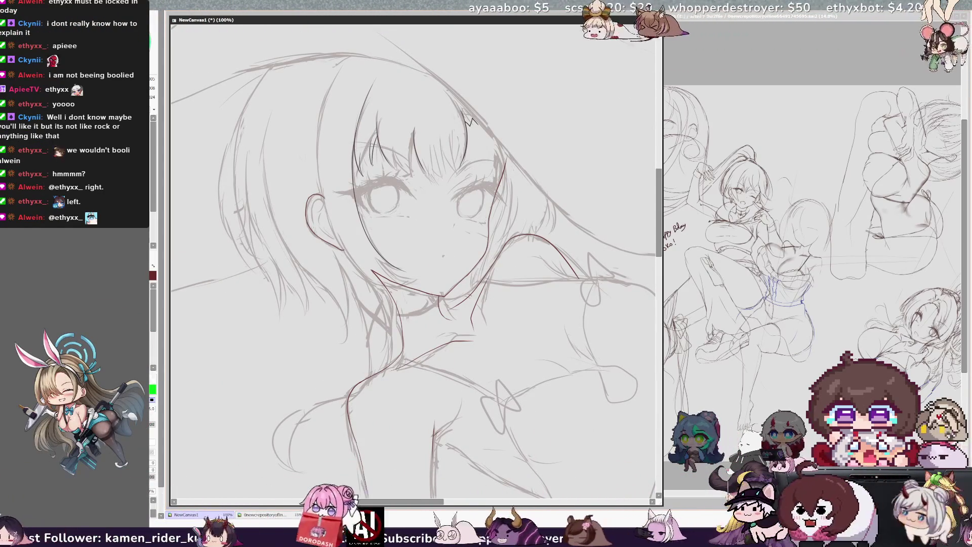
key(h)
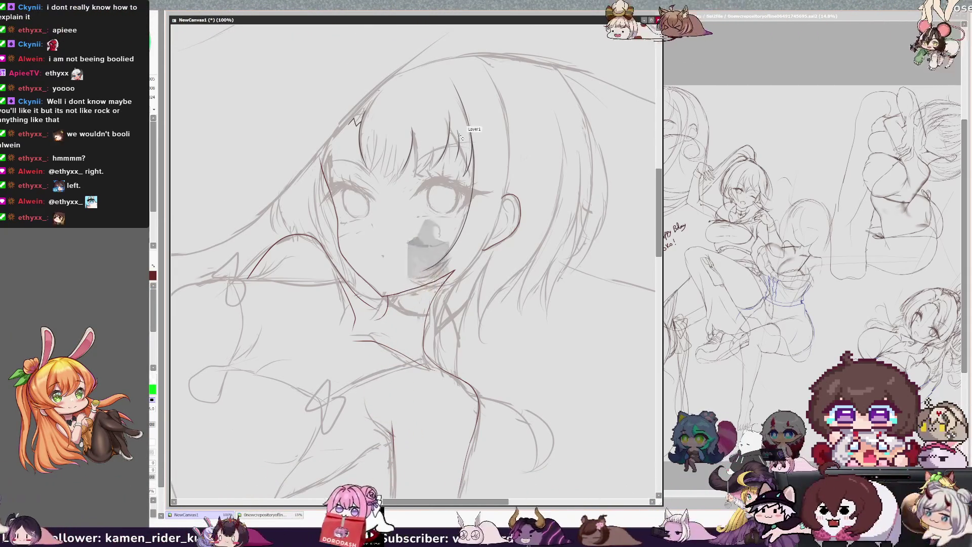
key(ctrl+z)
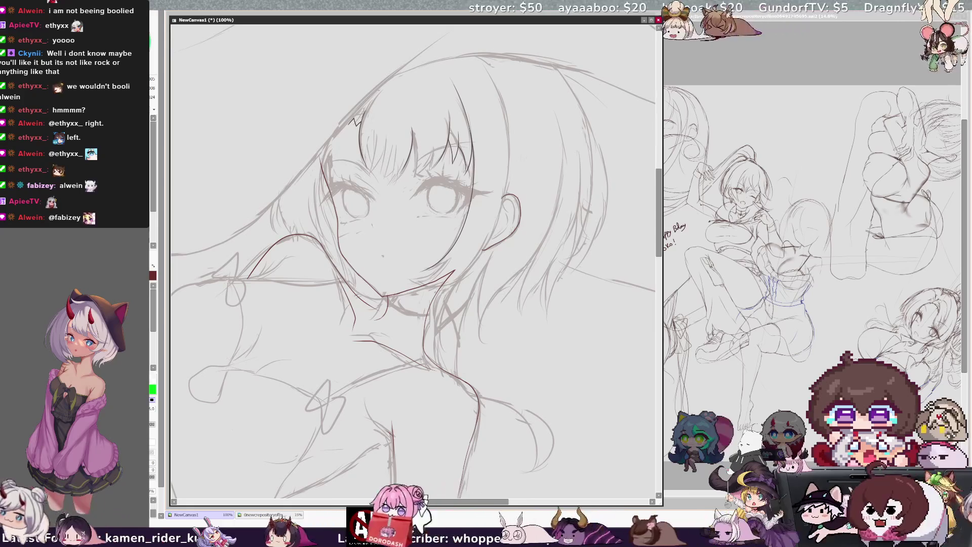
key(Insert)
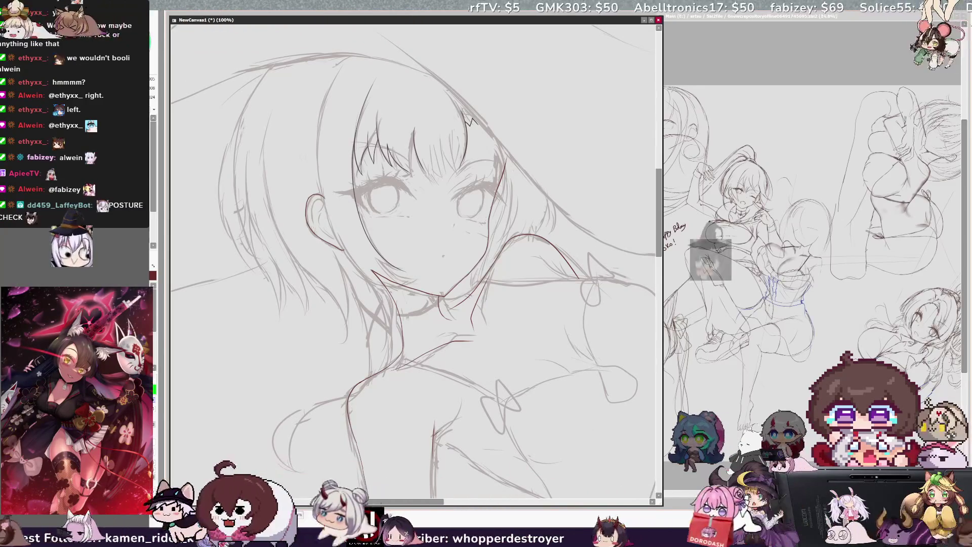
key(h)
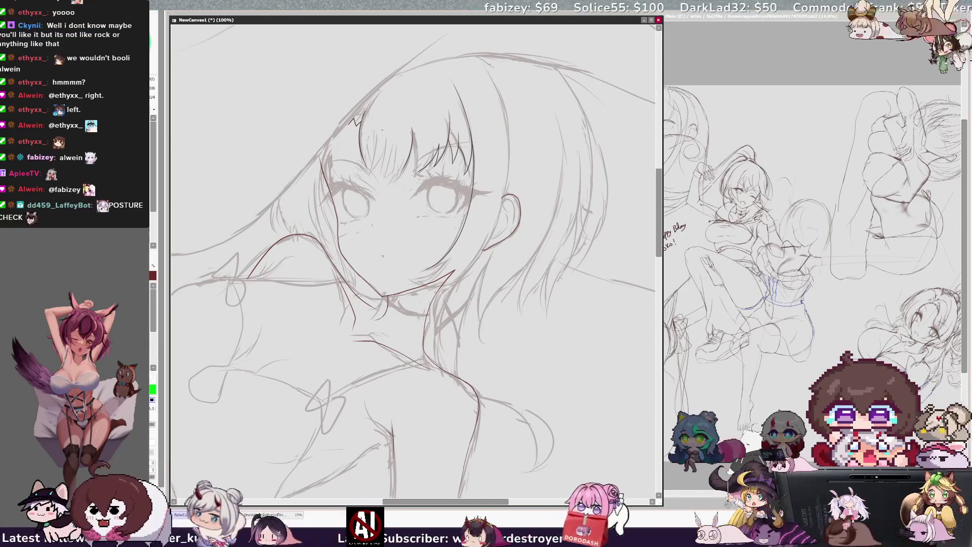
key(h)
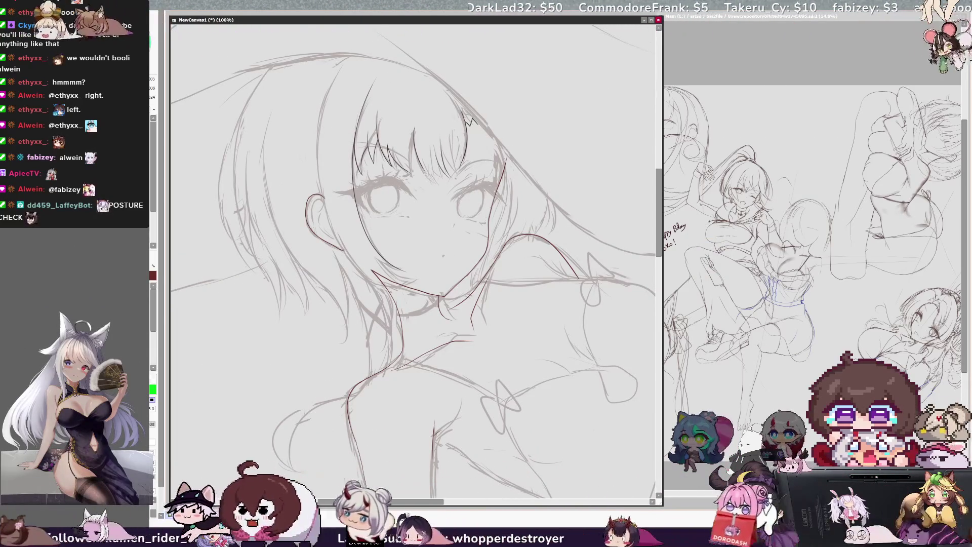
key(h)
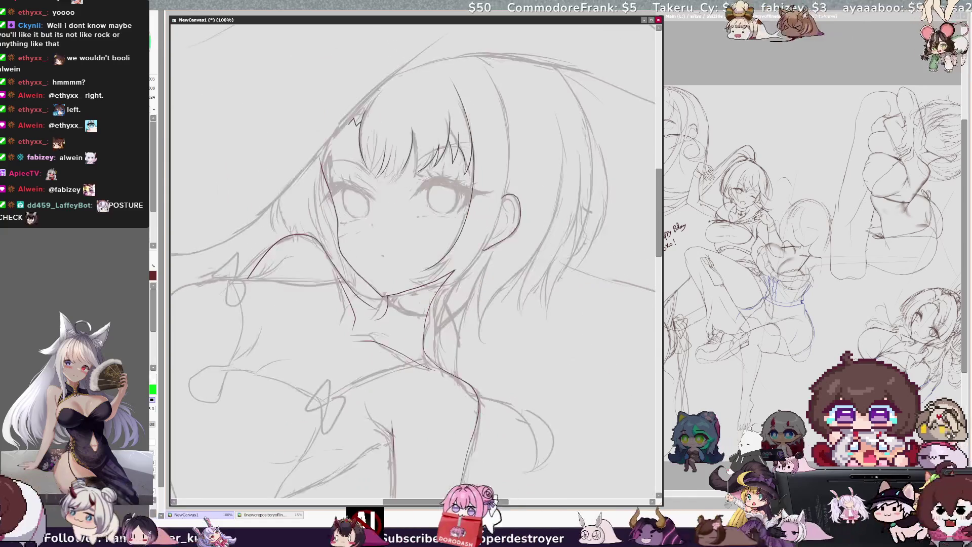
key(h)
key(h)
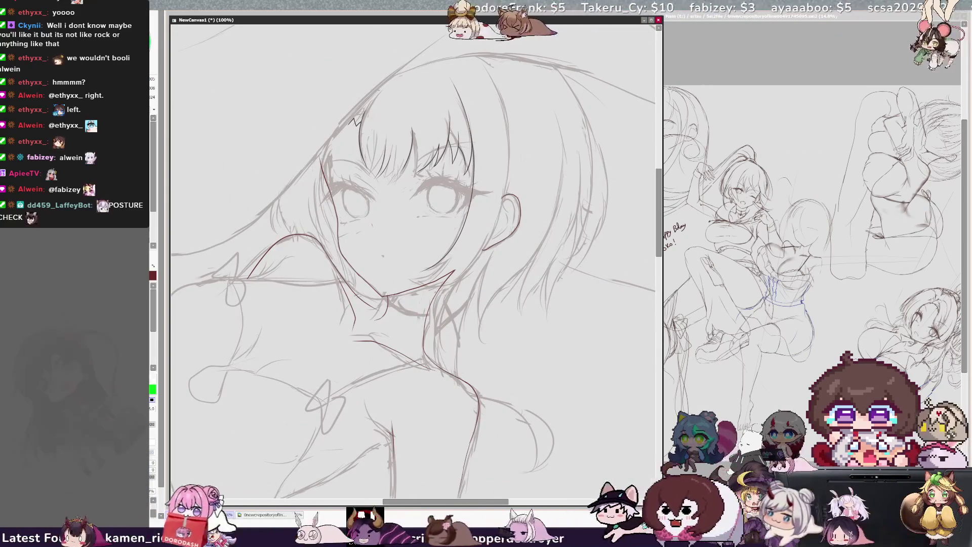
key(h)
key(h)
key(h)
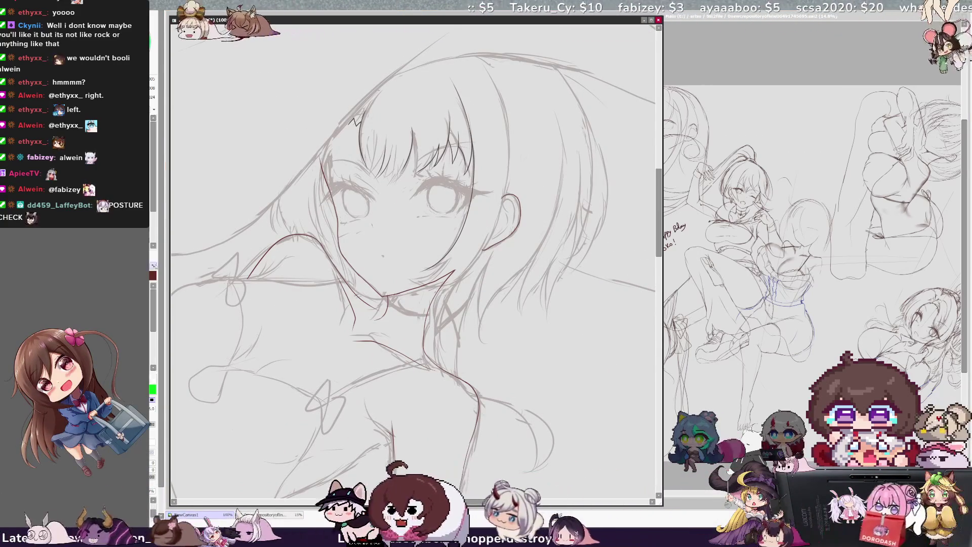
key(h)
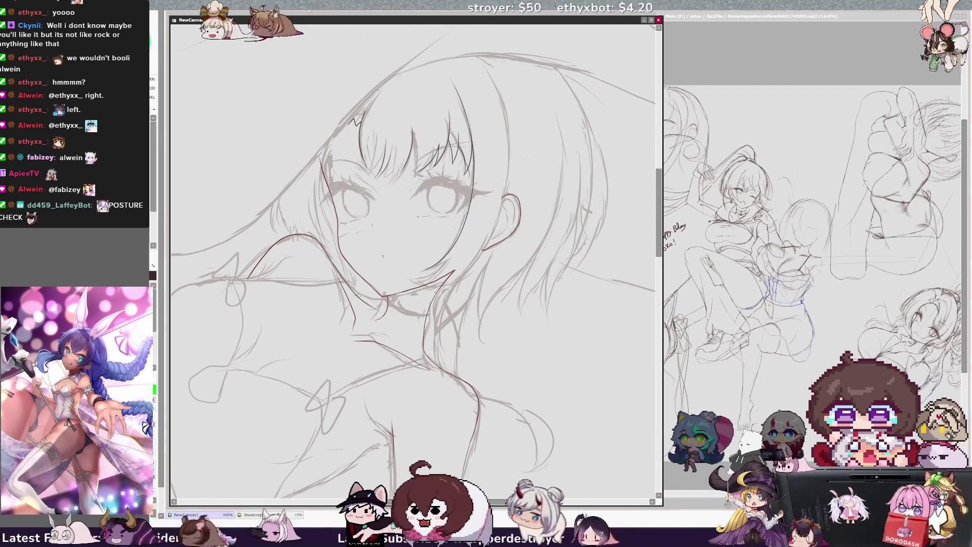
key(Delete)
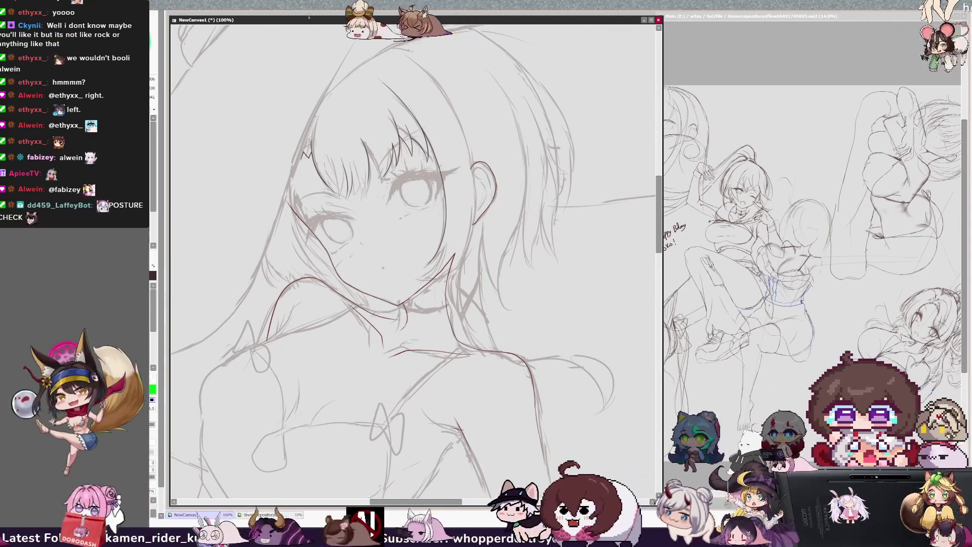
key(Delete)
key(Delete)
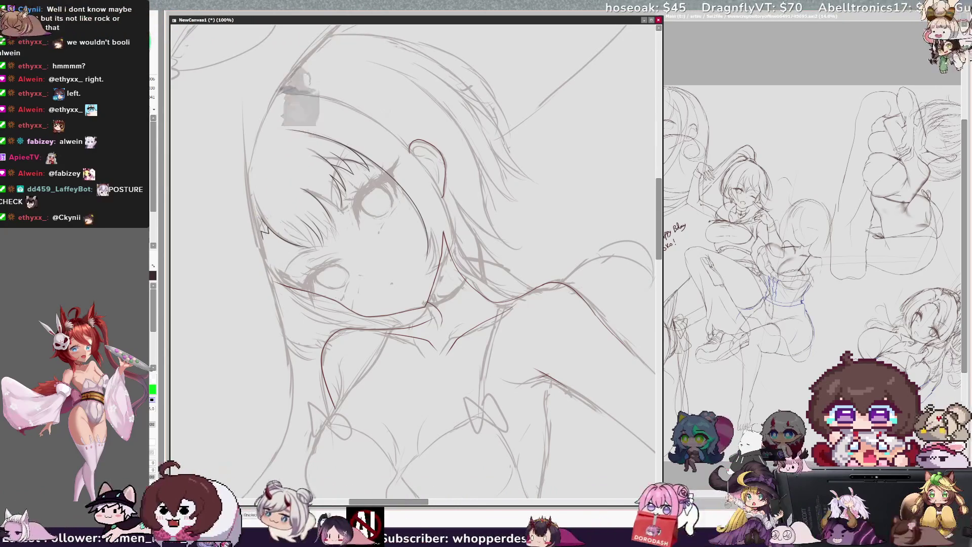
key(Home)
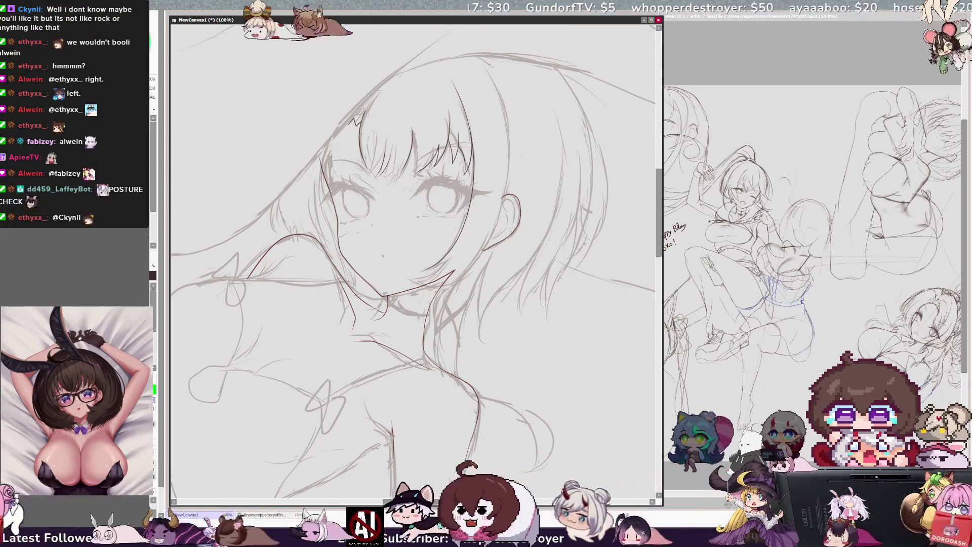
key(End)
key(End)
key(End)
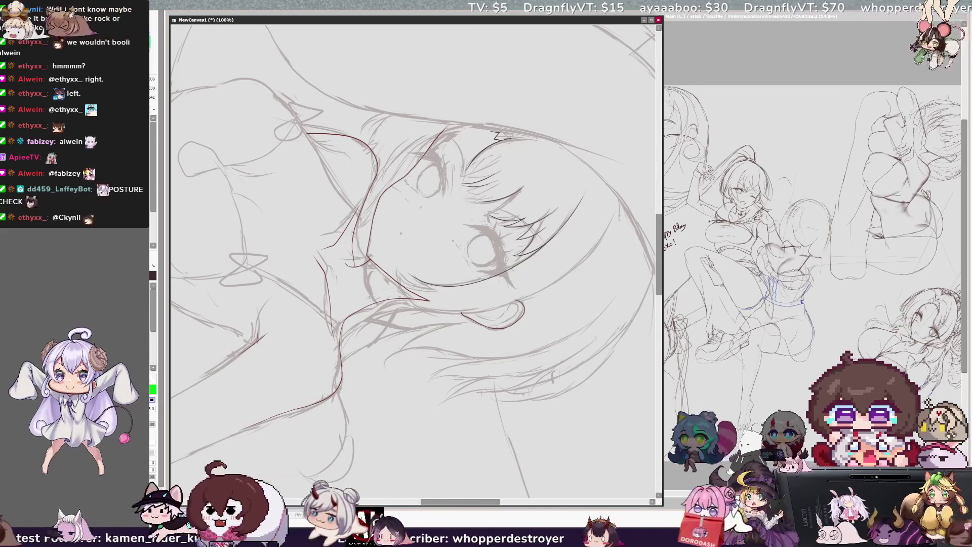
key(e)
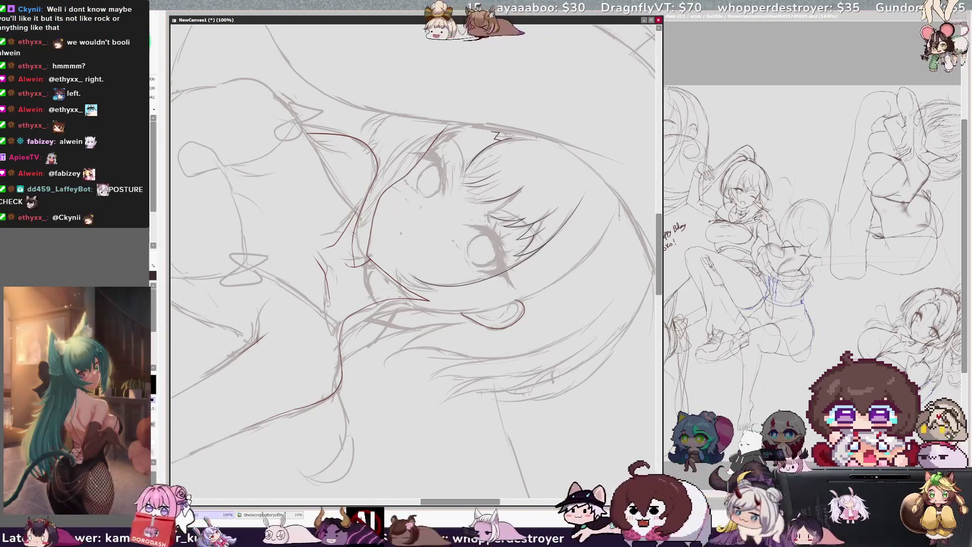
key(e)
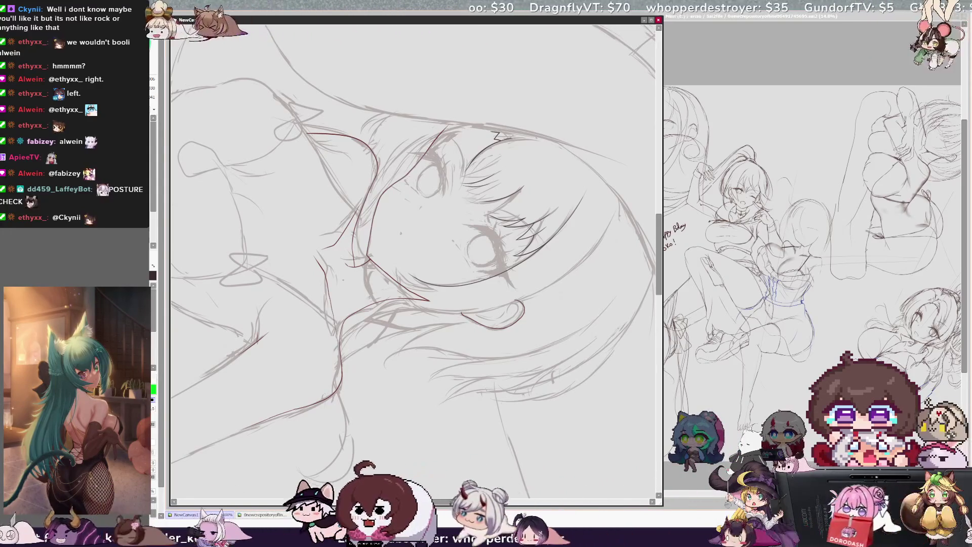
key(Home)
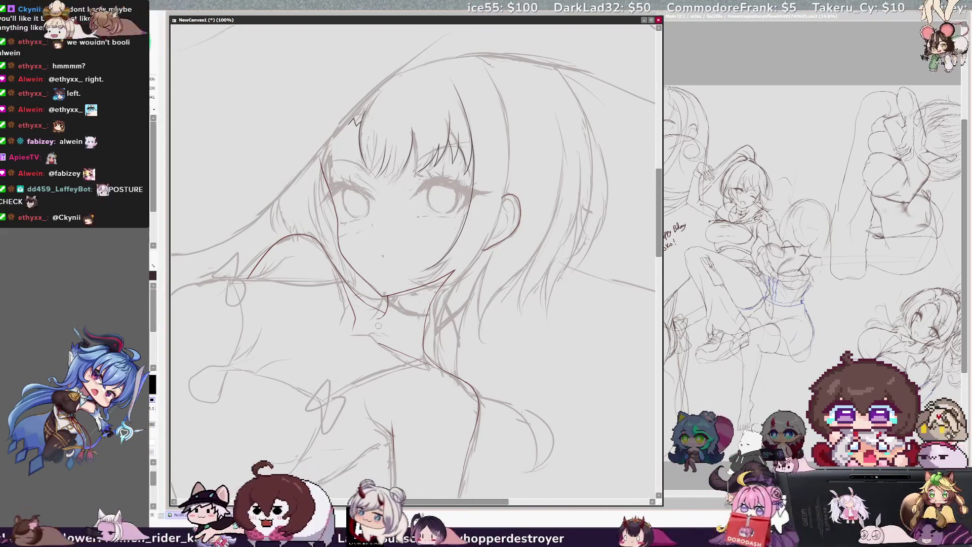
key(Delete)
key(Delete)
key(Delete)
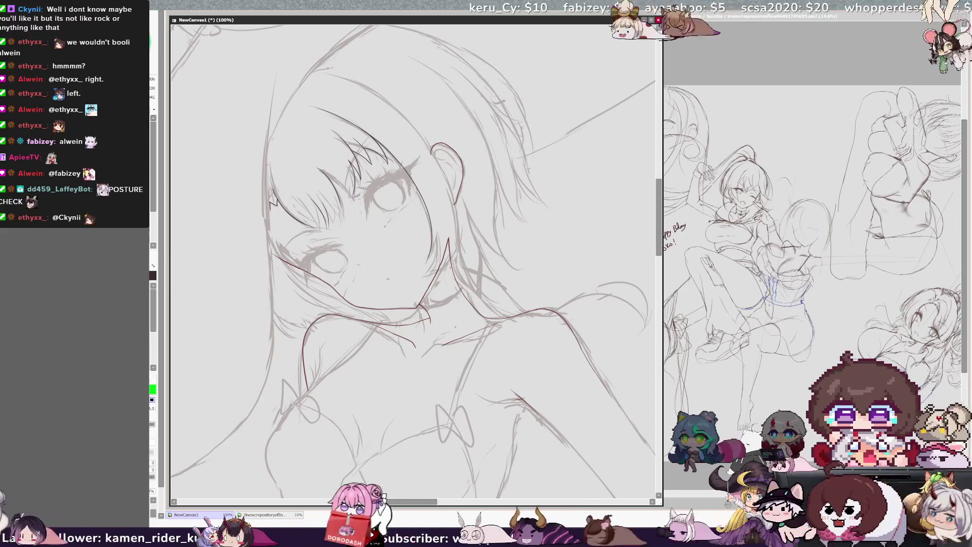
key(h)
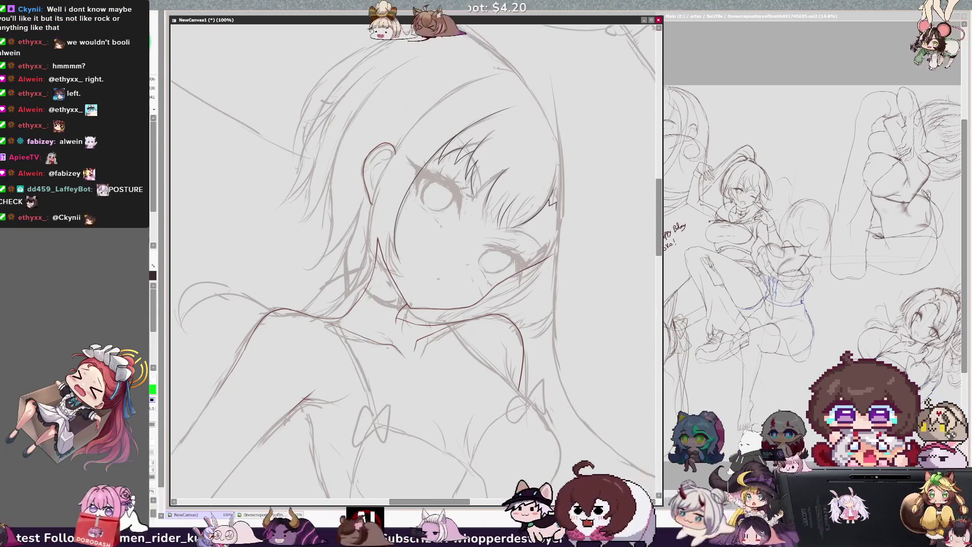
key(End)
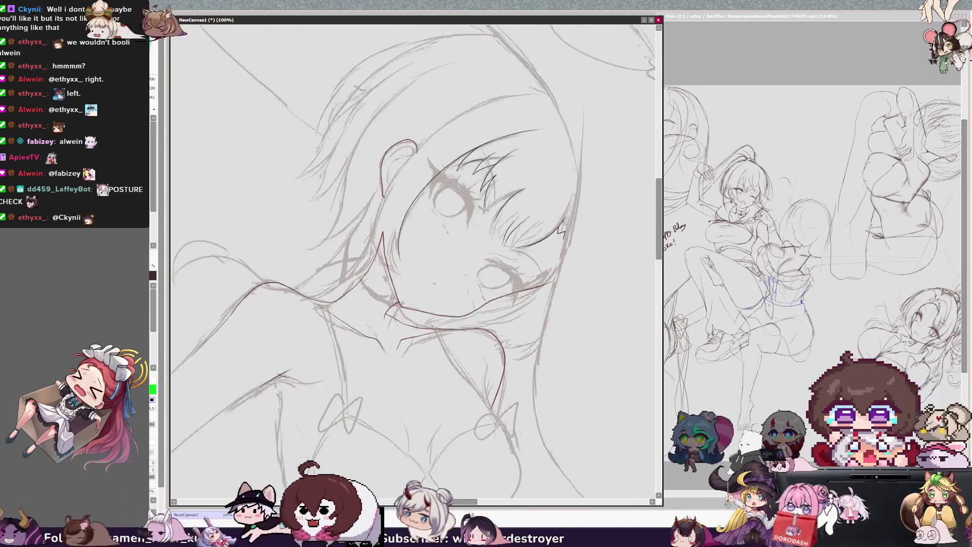
key(End)
key(End)
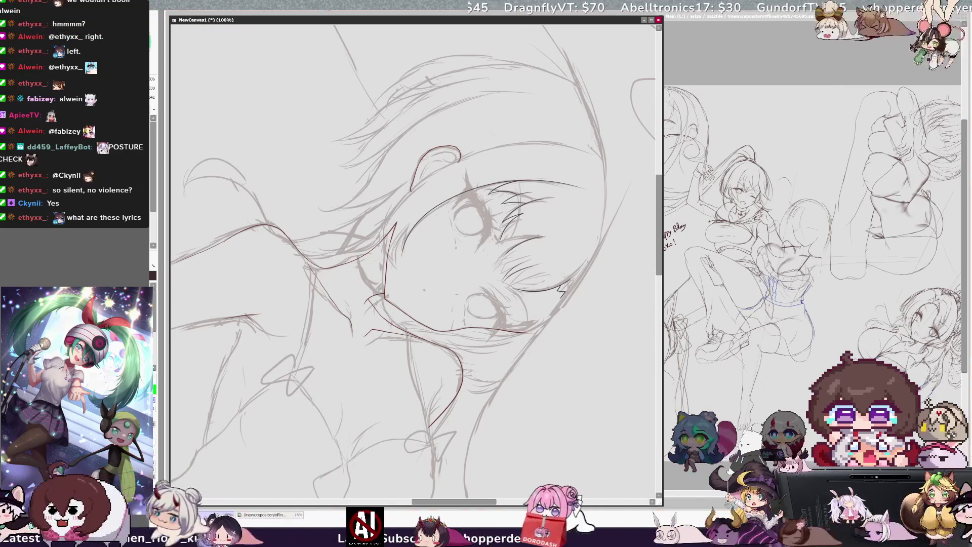
key(Home)
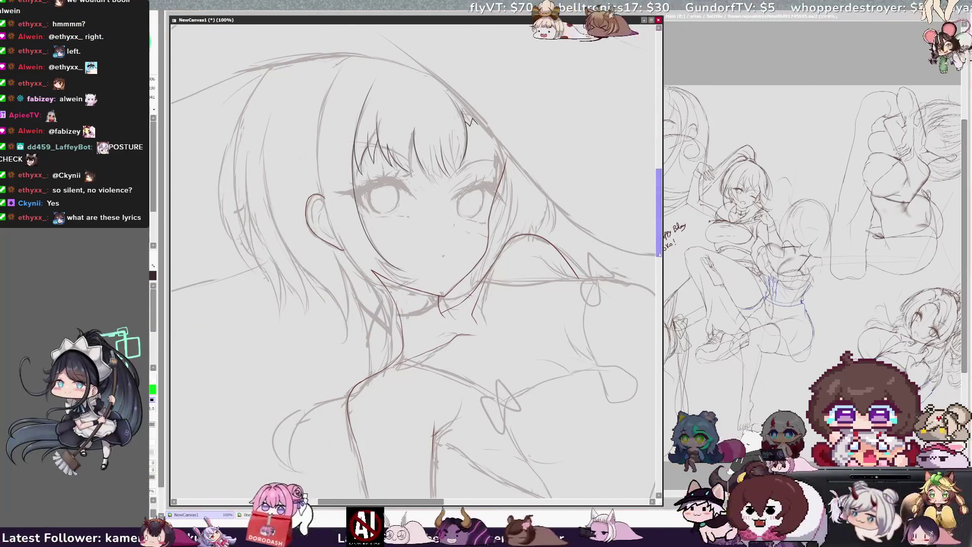
scroll(416, 258, down, 2)
scroll(416, 258, down, 2)
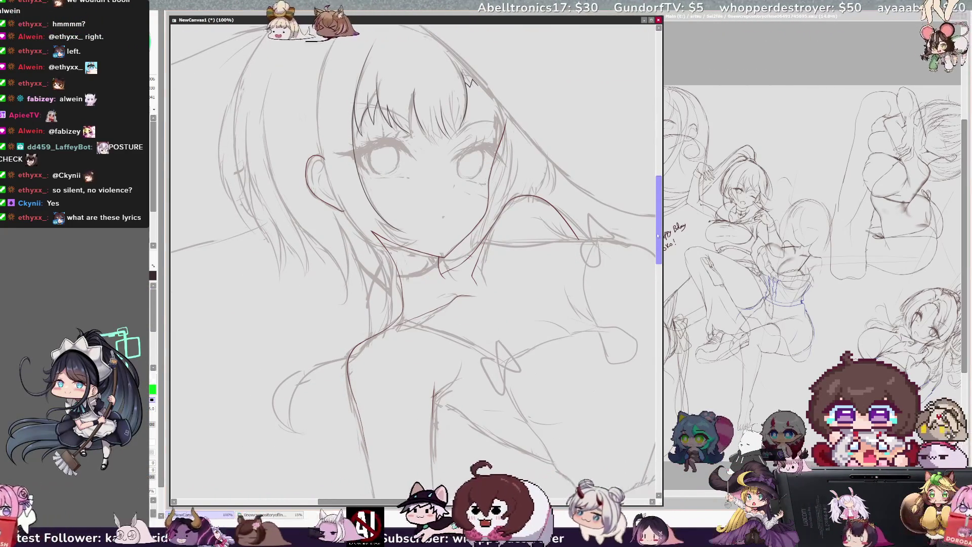
scroll(417, 258, up, 2)
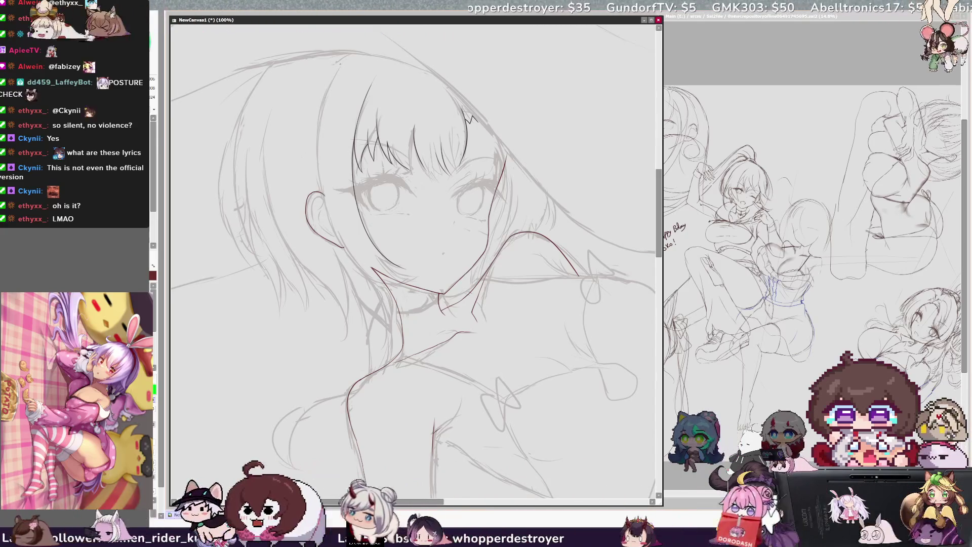
Ink the curved hair strand below the face, redoing it once after a flipped-view check
key(h)
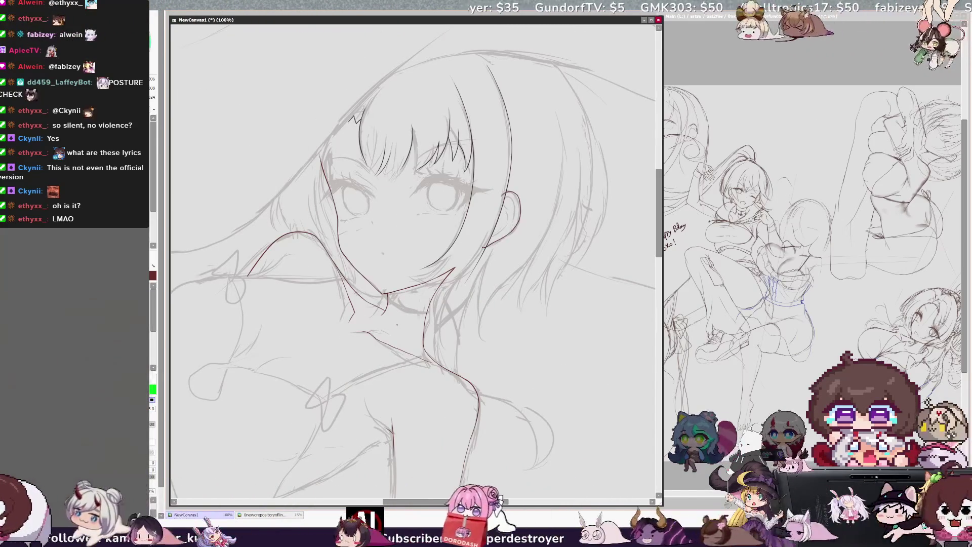
key(h)
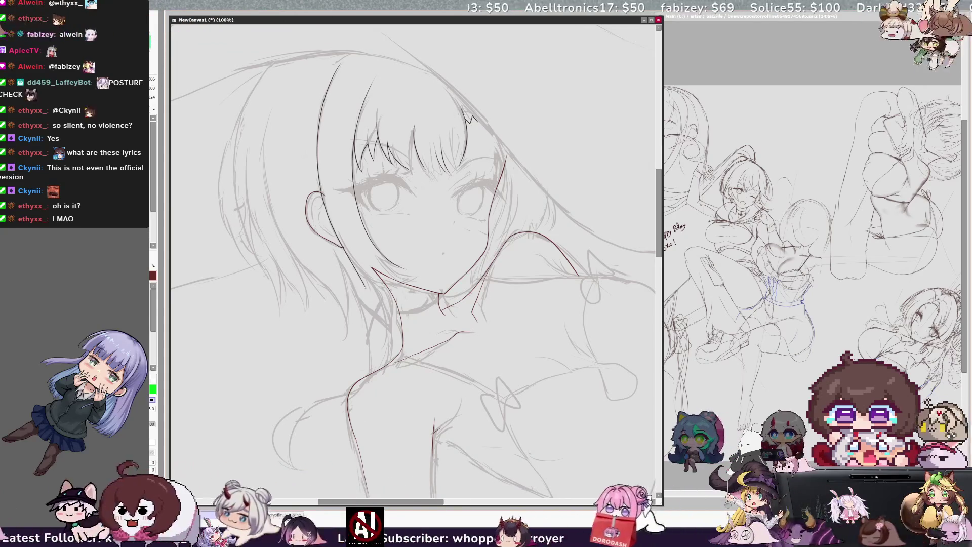
key(h)
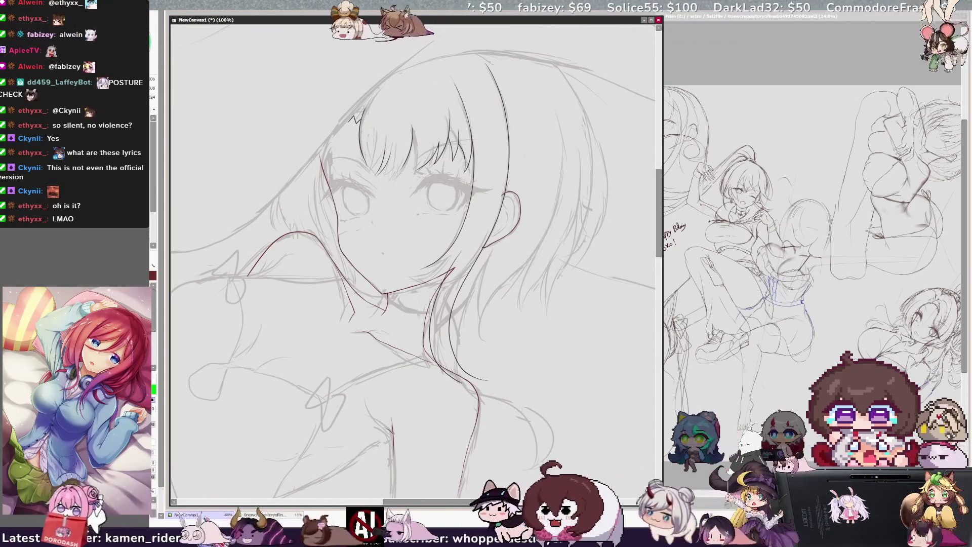
drag(433, 345, 529, 440)
key(ctrl+z)
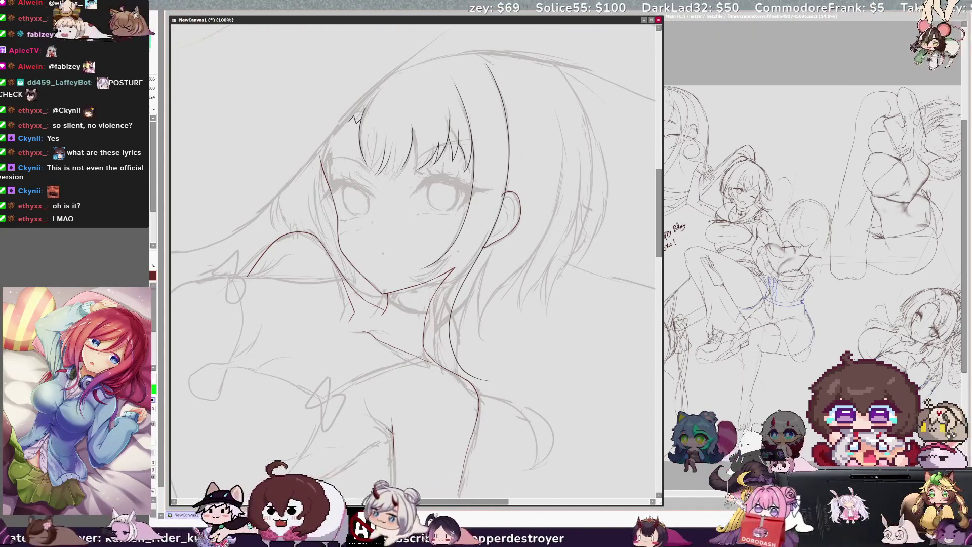
drag(430, 346, 531, 432)
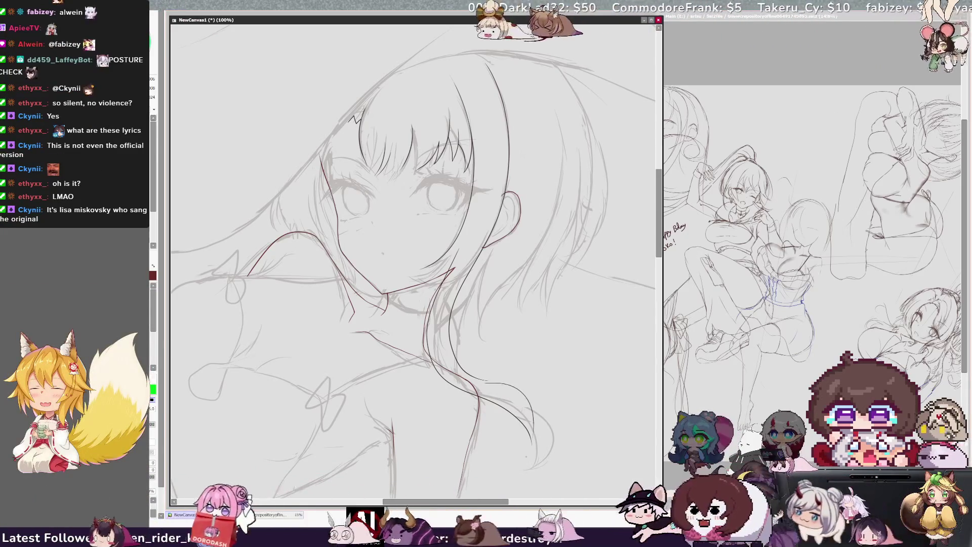
Review the lock in mirrored view and retry a short stroke at the top of the hair, undoing it
key(h)
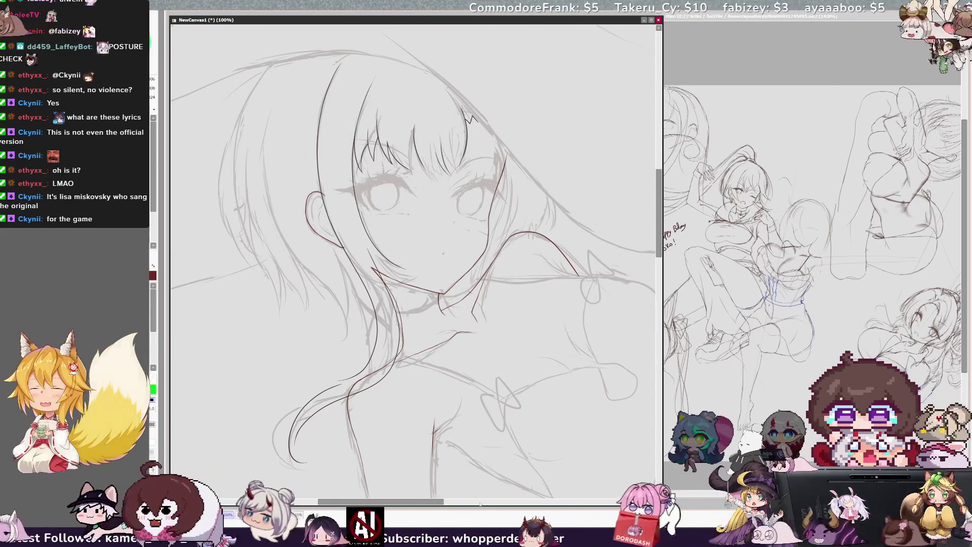
scroll(414, 262, left, 2)
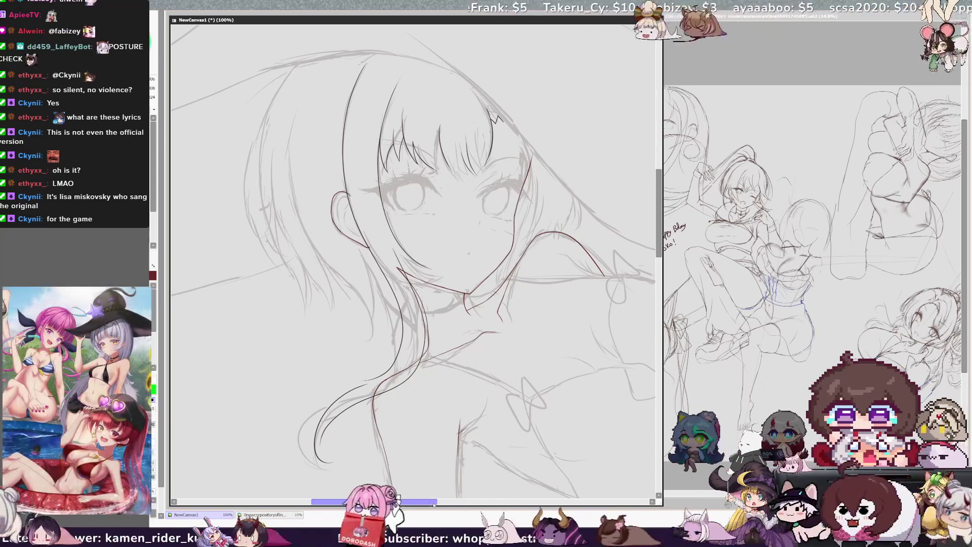
key(h)
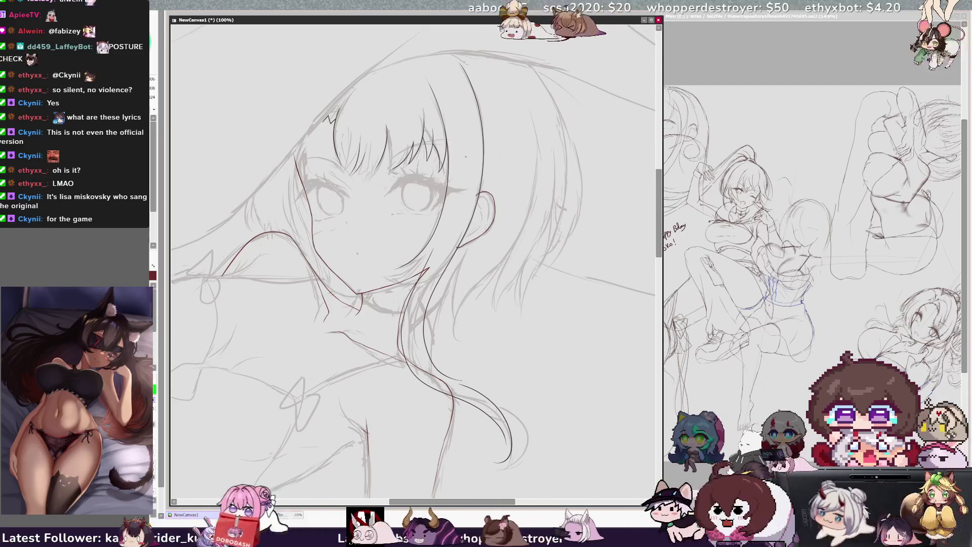
key(h)
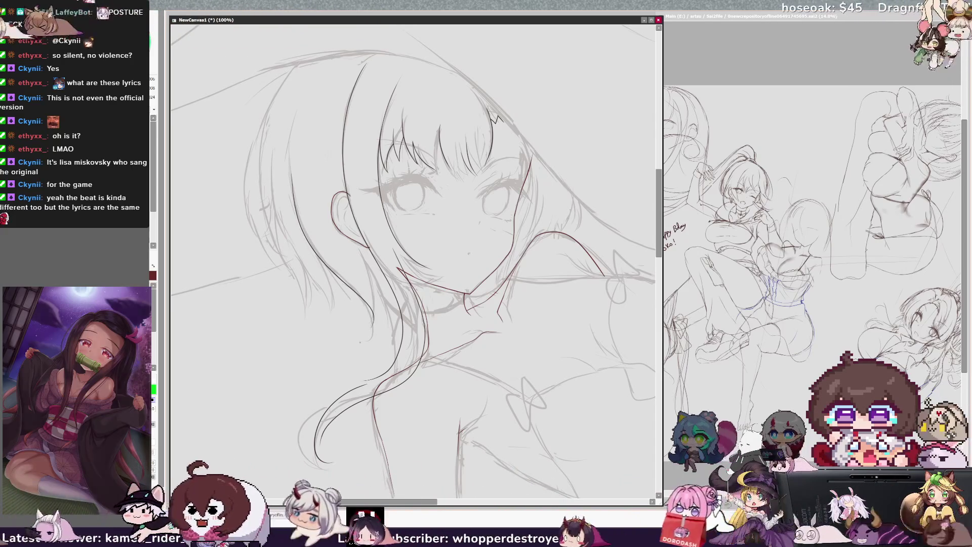
key(h)
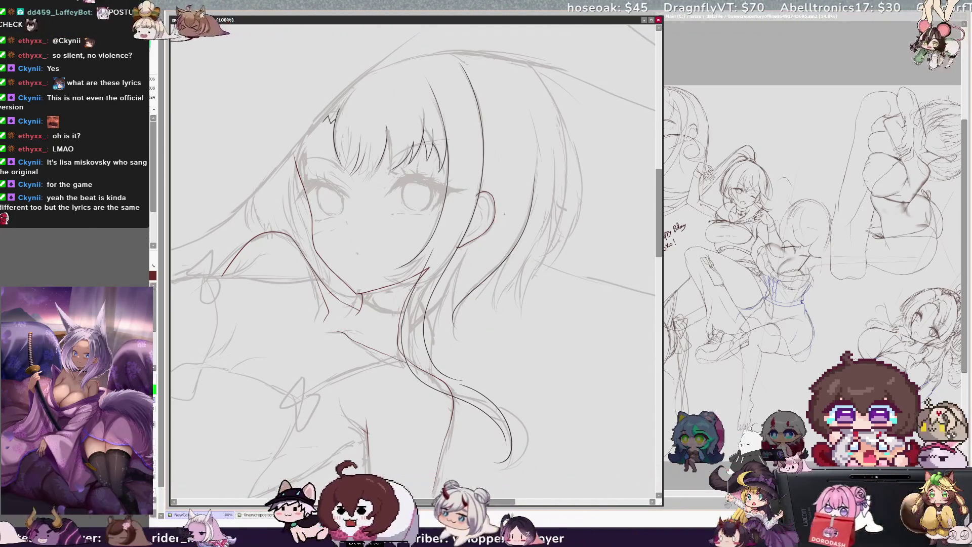
key(h)
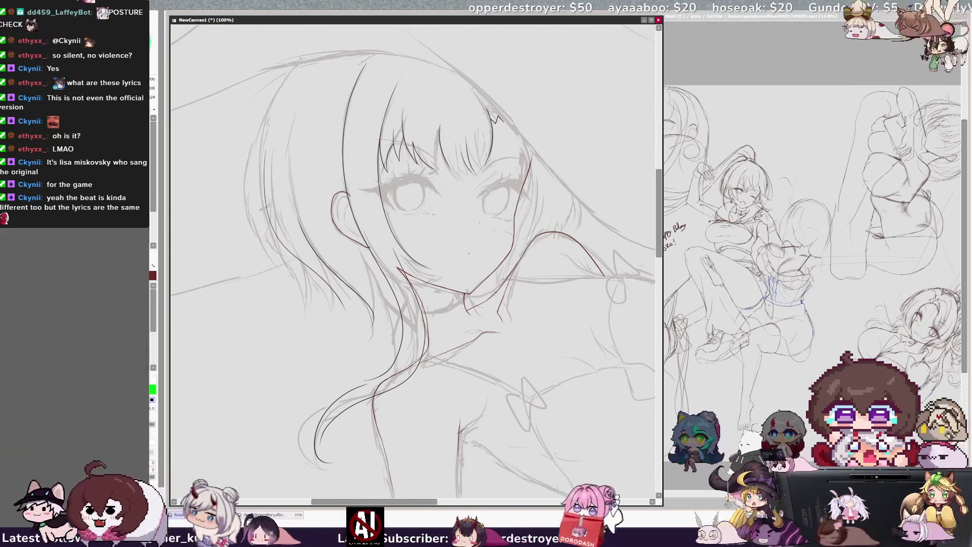
key(ctrl+z)
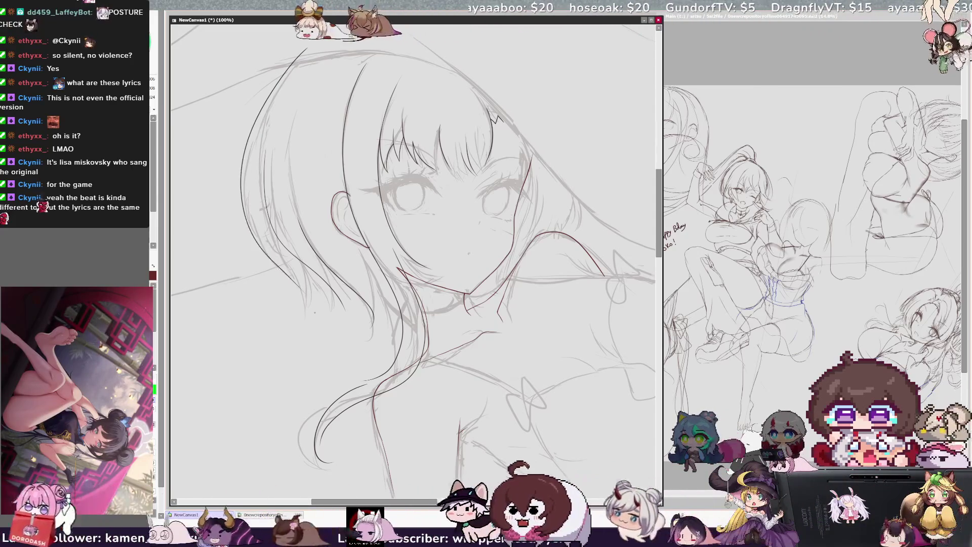
drag(298, 53, 284, 72)
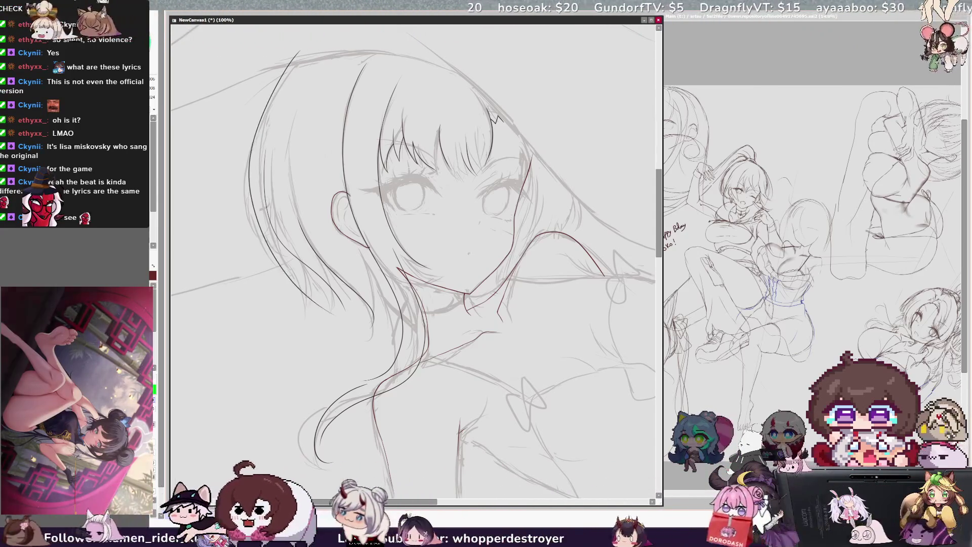
key(ctrl+z)
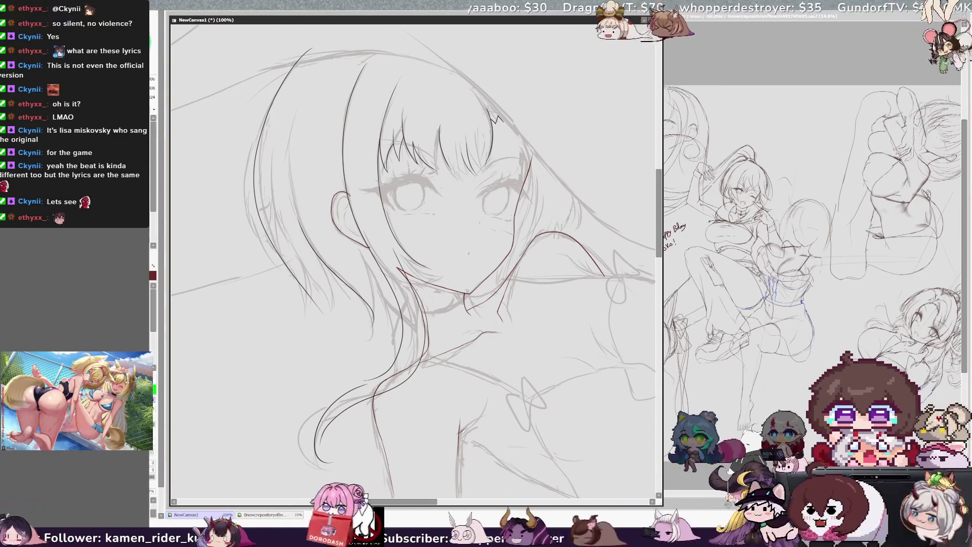
scroll(414, 263, down, 3)
scroll(414, 262, down, 2)
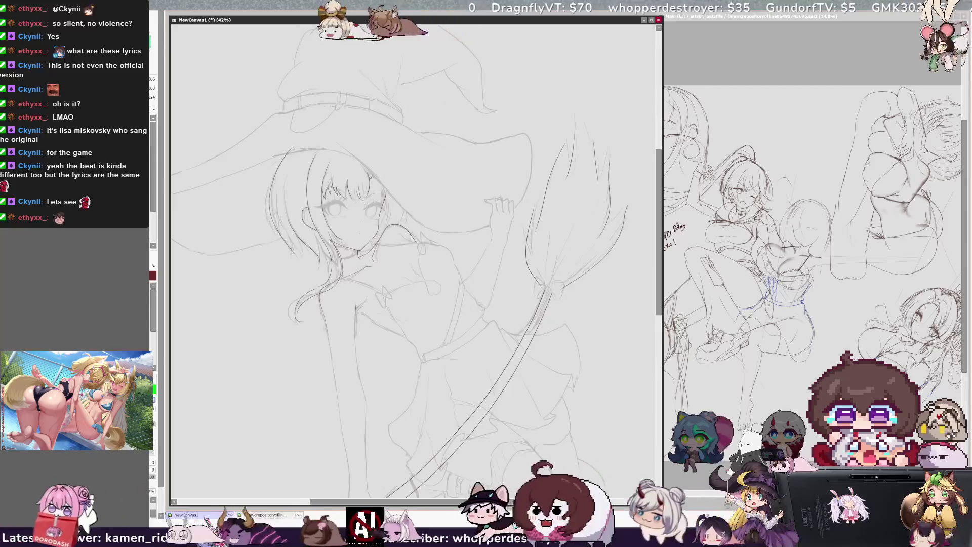
scroll(413, 263, down, 3)
scroll(414, 263, down, 3)
scroll(414, 263, up, 2)
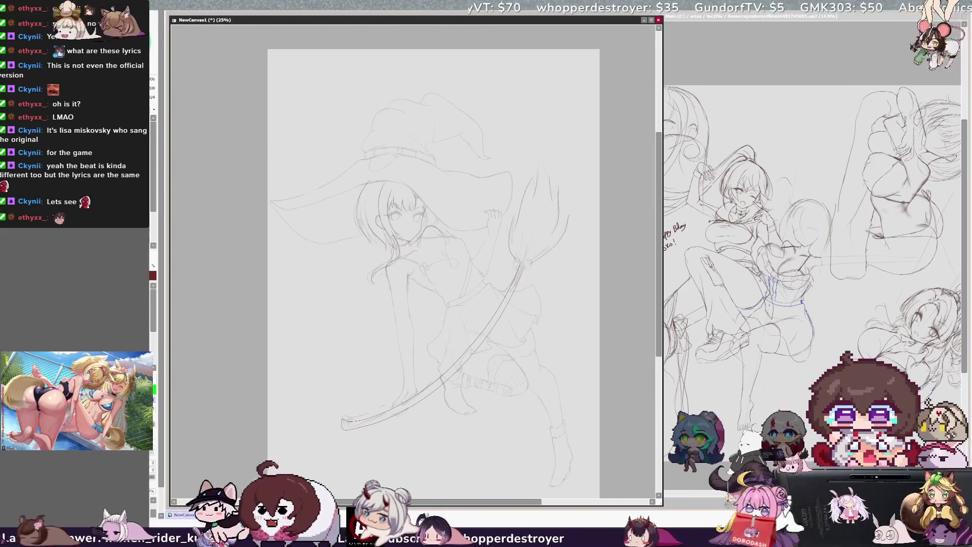
scroll(433, 274, up, 1)
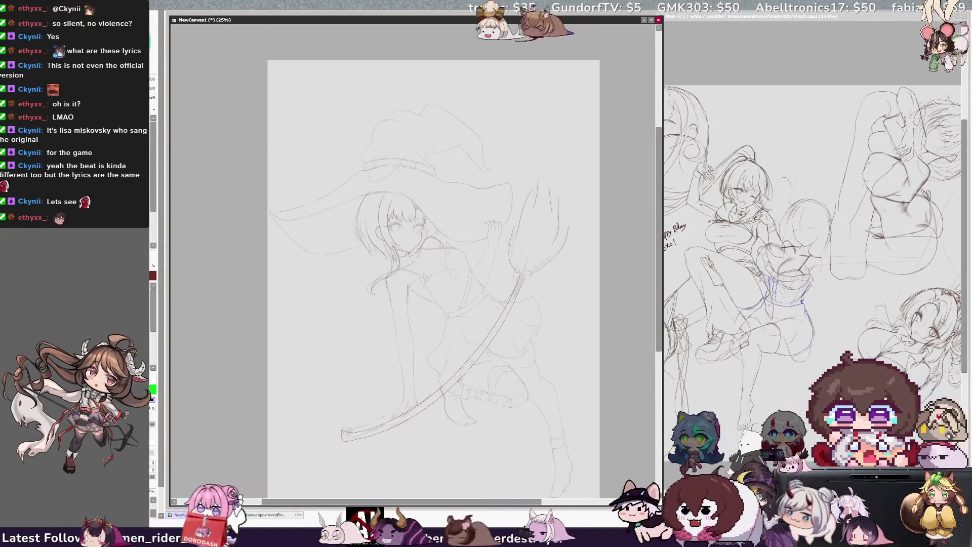
scroll(403, 254, up, 2)
scroll(404, 255, up, 1)
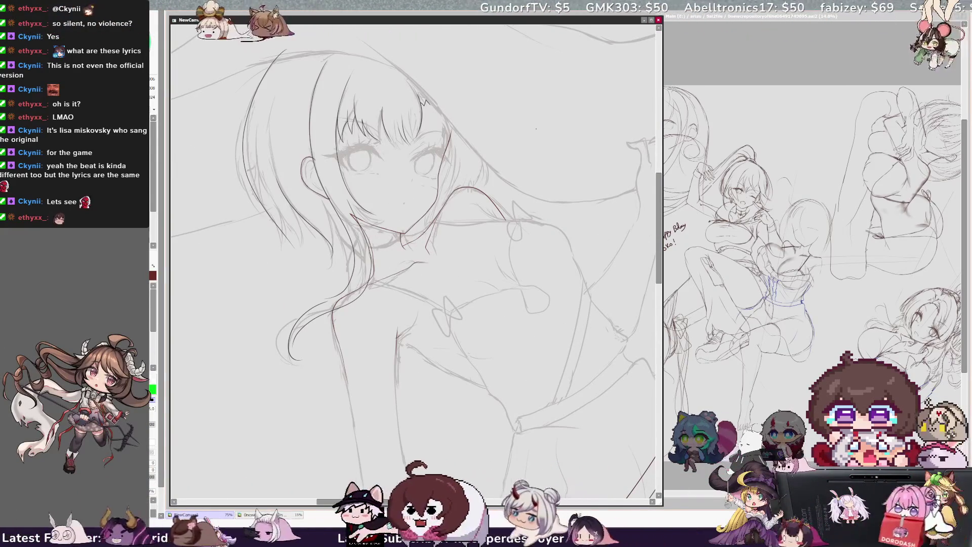
scroll(414, 262, up, 3)
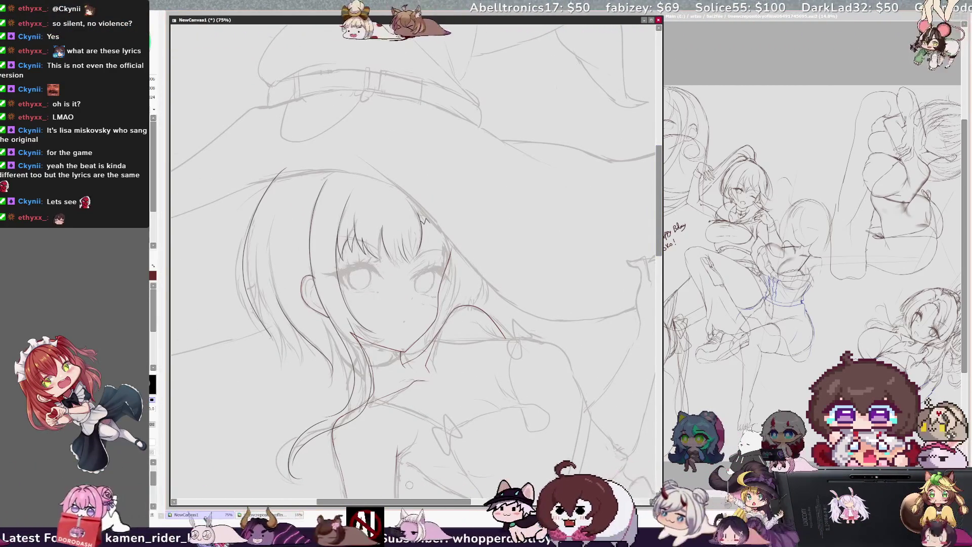
Mirror the canvas to start inking the hair on the other side of the face
key(h)
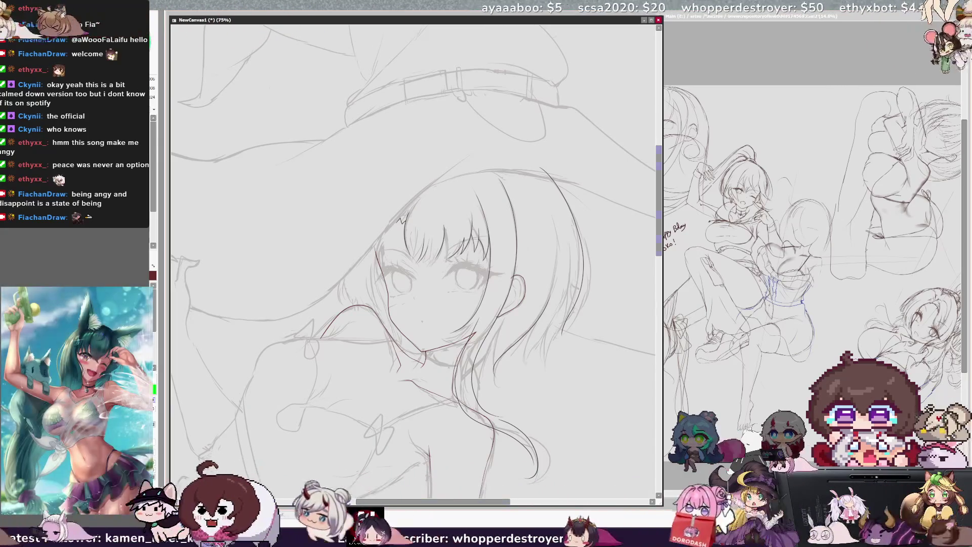
scroll(416, 262, down, 2)
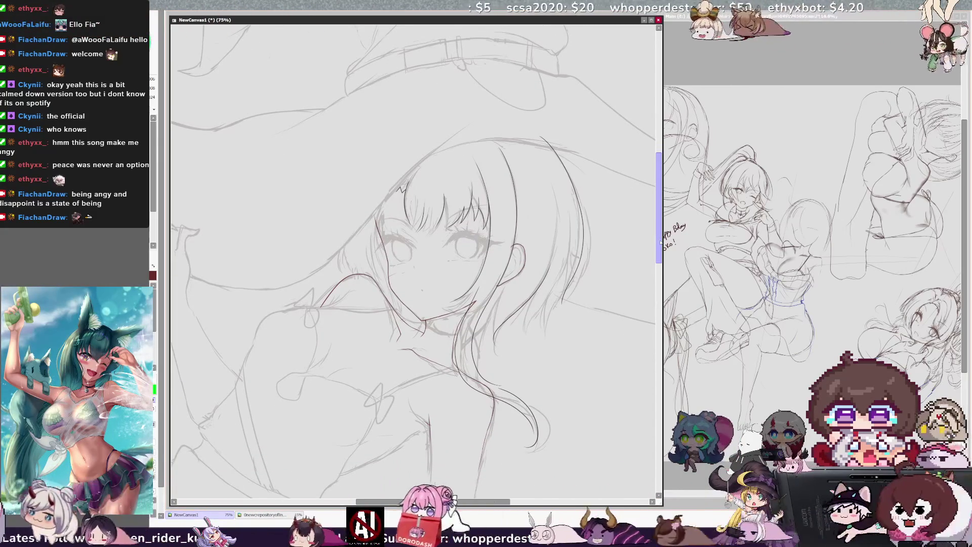
scroll(416, 262, up, 1)
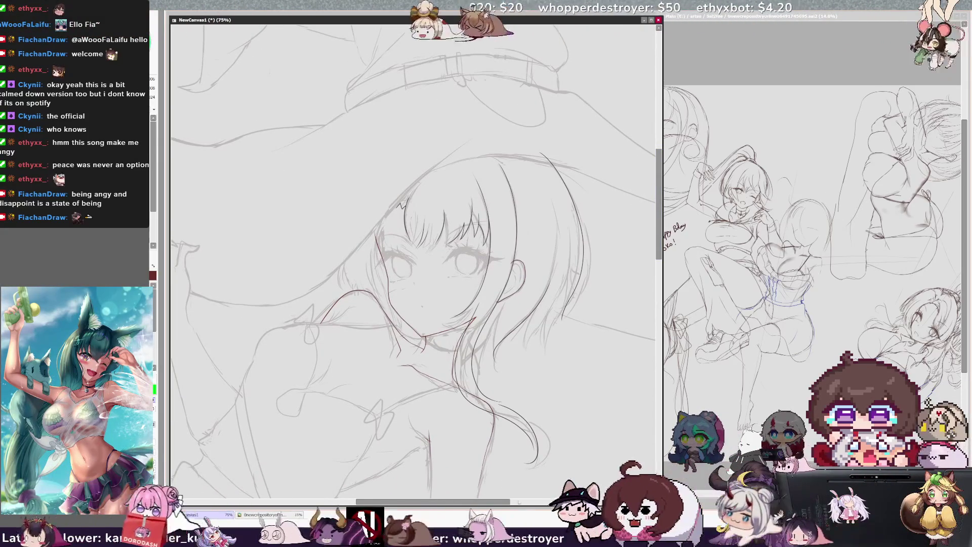
key(h)
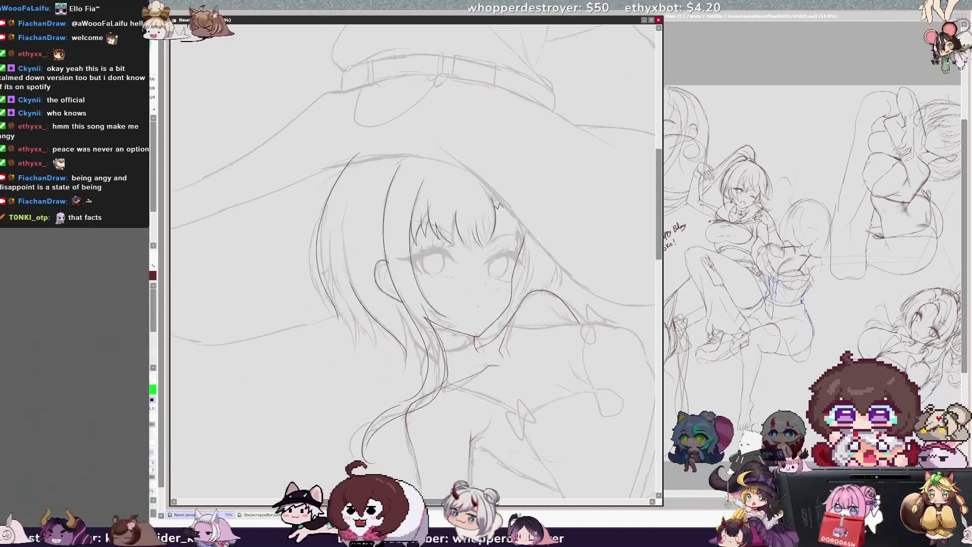
scroll(416, 262, up, 1)
scroll(416, 262, up, 1)
scroll(416, 262, up, 1)
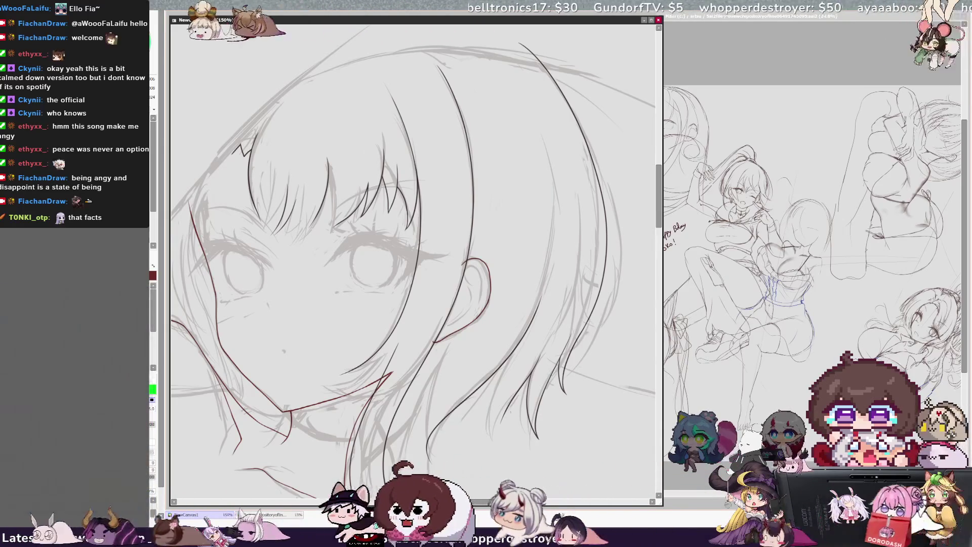
key(h)
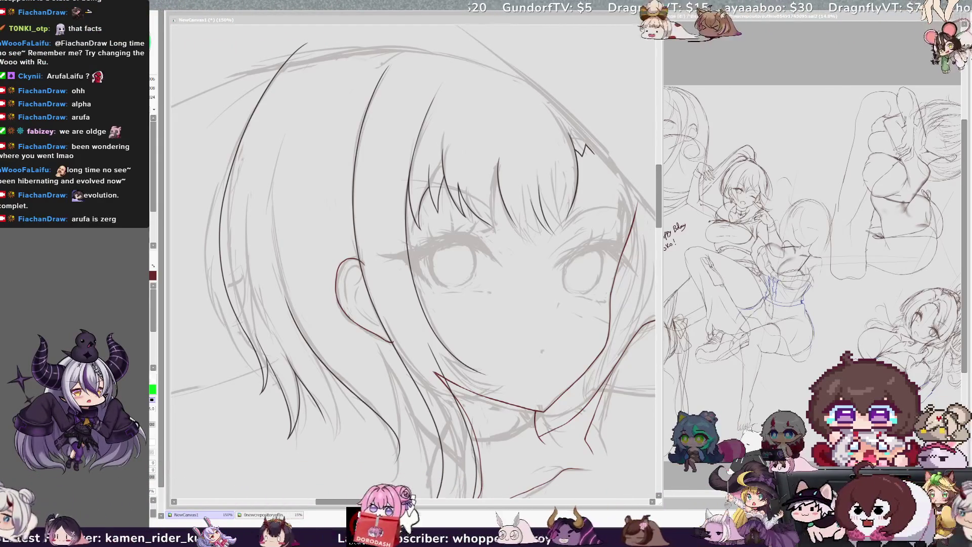
scroll(659, 205, up, 2)
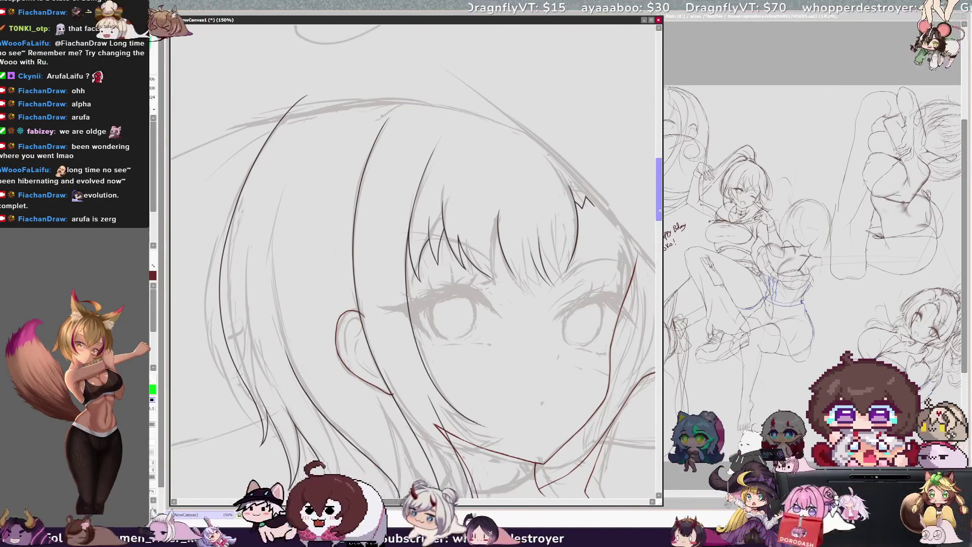
scroll(660, 200, down, 3)
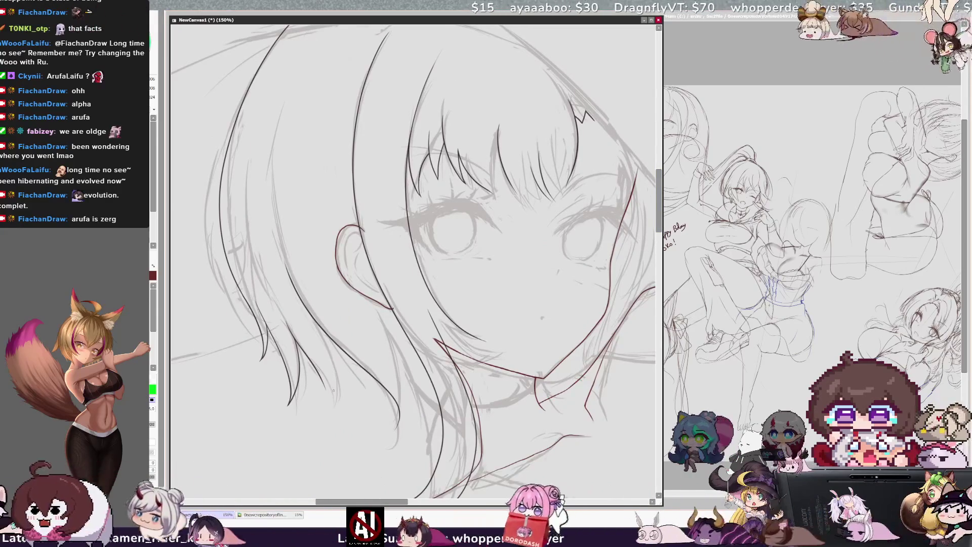
Ink two hair strands over the lower hair sketch beside the face in mirrored view, then restore it
key(h)
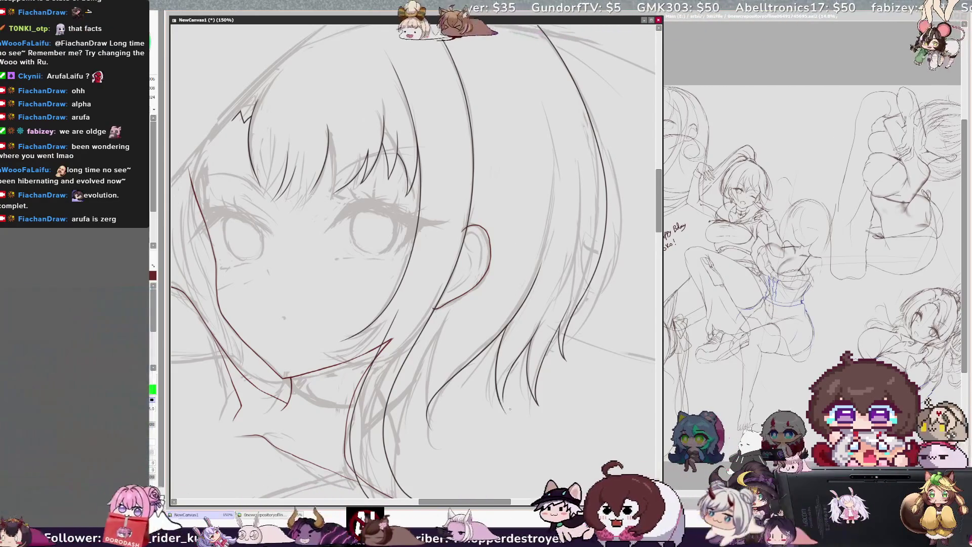
drag(500, 334, 503, 404)
drag(530, 357, 538, 405)
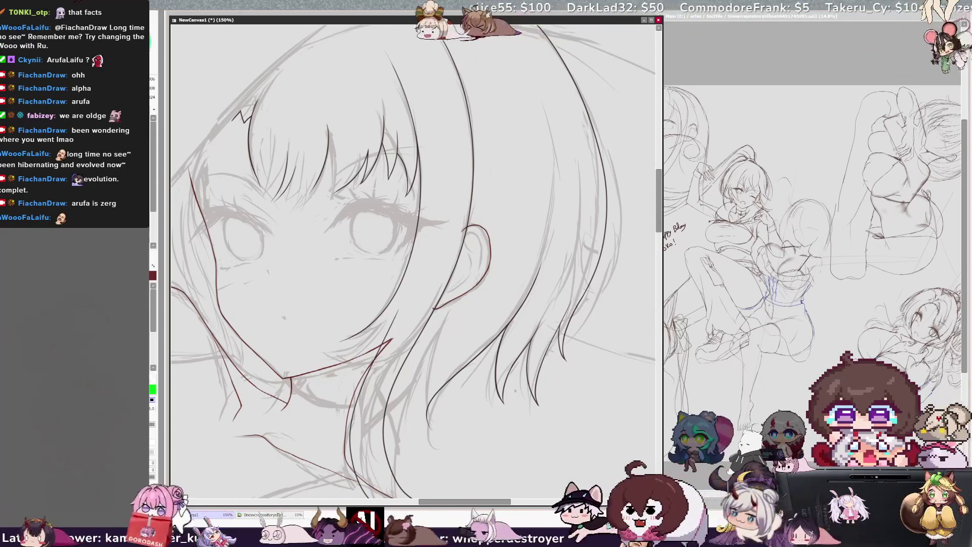
scroll(659, 197, down, 3)
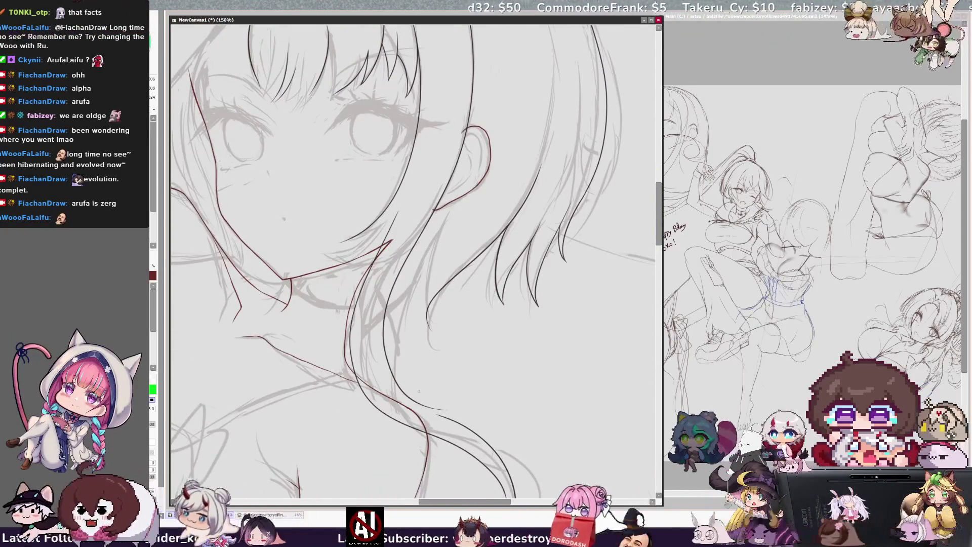
key(Insert)
scroll(417, 262, down, 3)
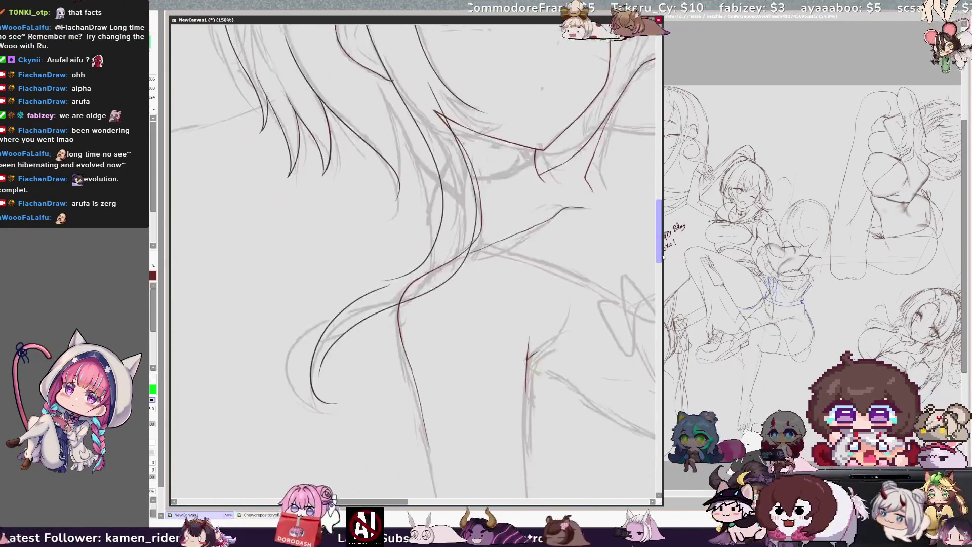
scroll(417, 262, down, 2)
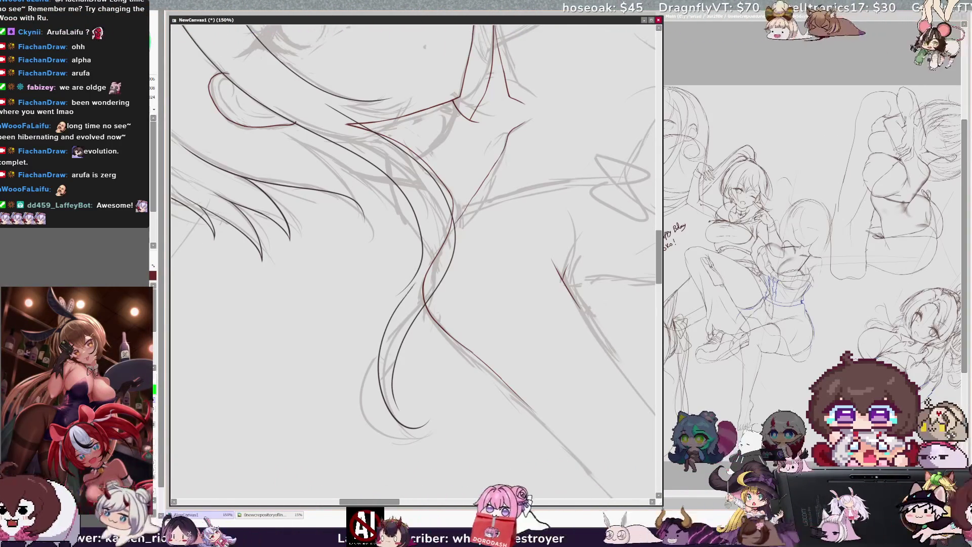
Check the lock in mirrored view and add the curled hook at its tip
key(h)
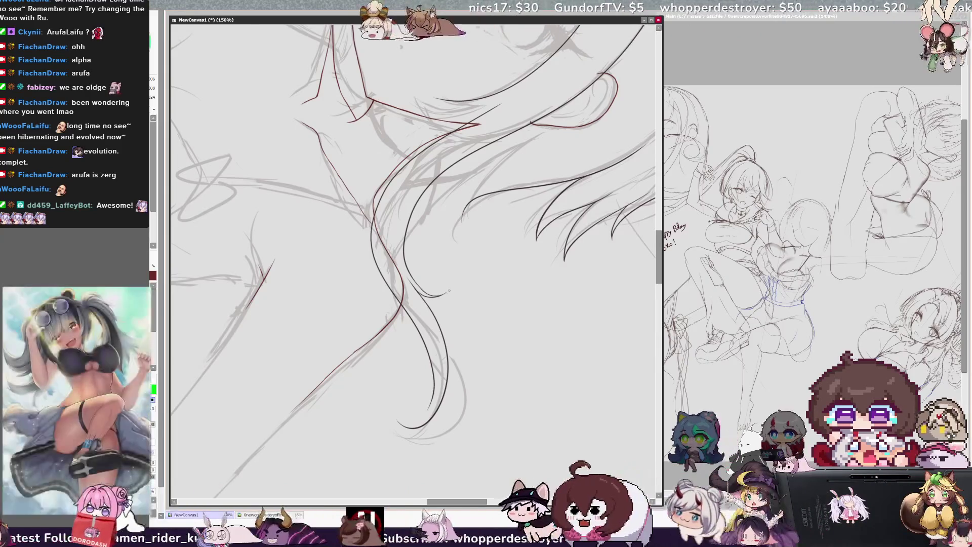
key(h)
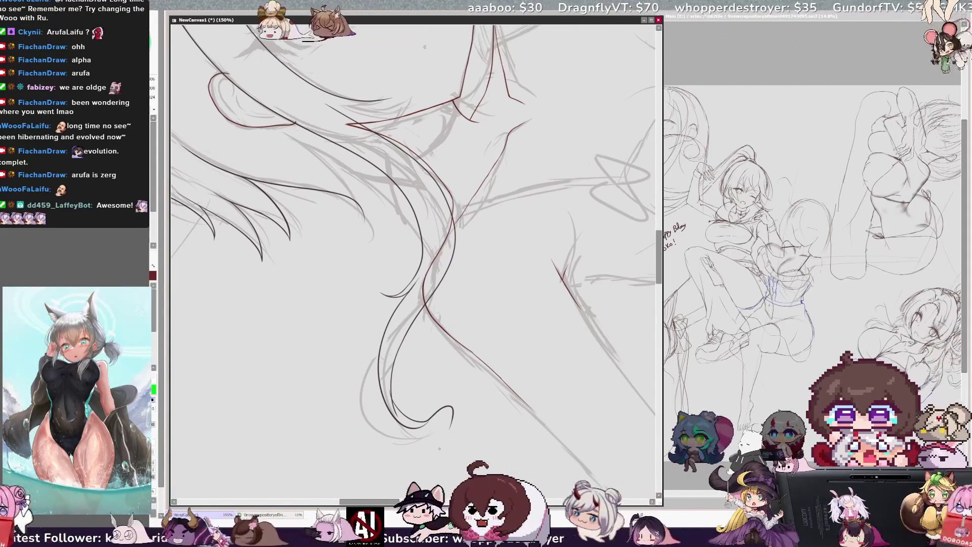
drag(416, 428, 450, 432)
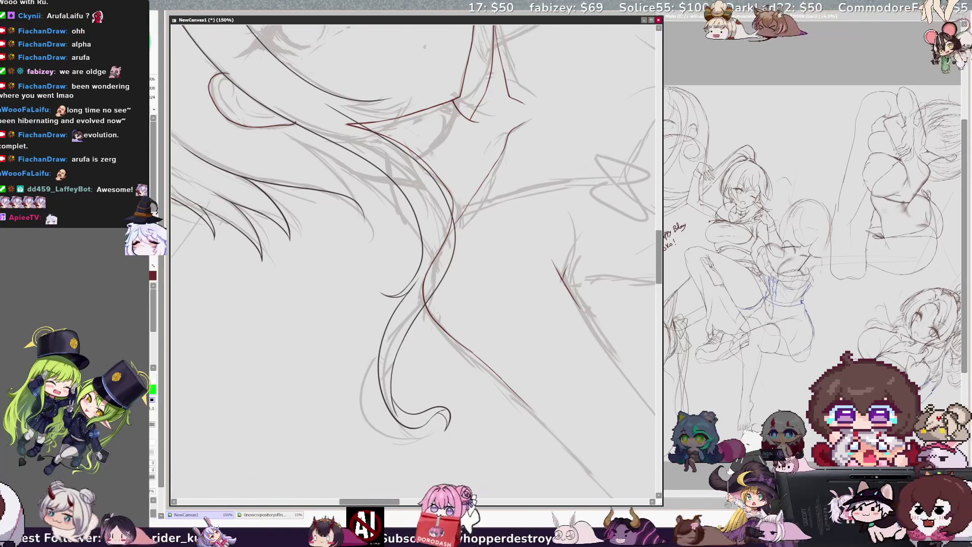
scroll(416, 262, down, 2)
scroll(416, 263, down, 2)
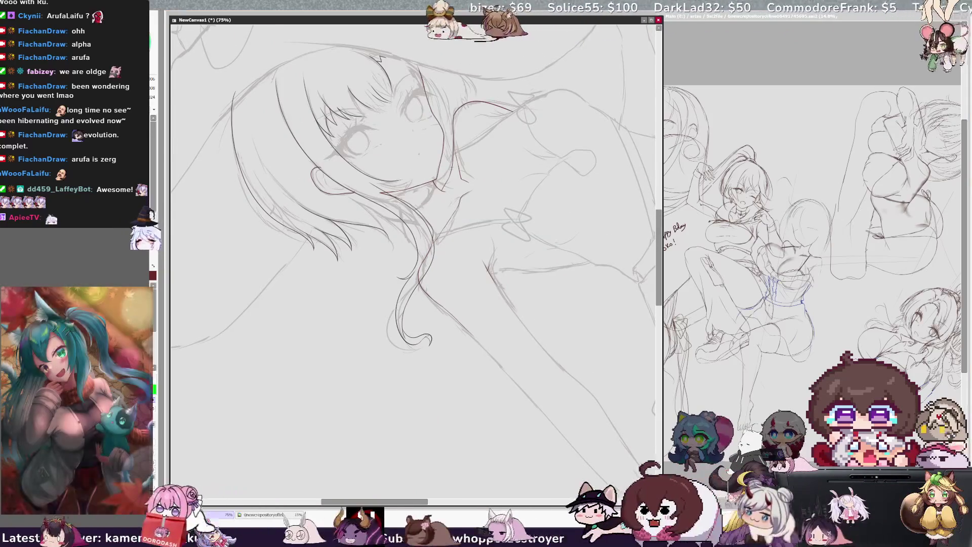
key(Home)
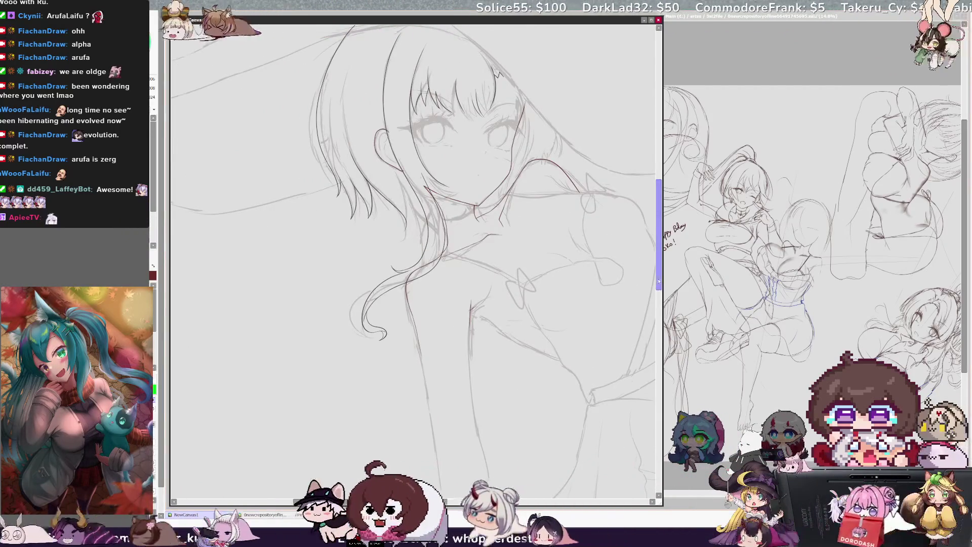
scroll(416, 262, up, 2)
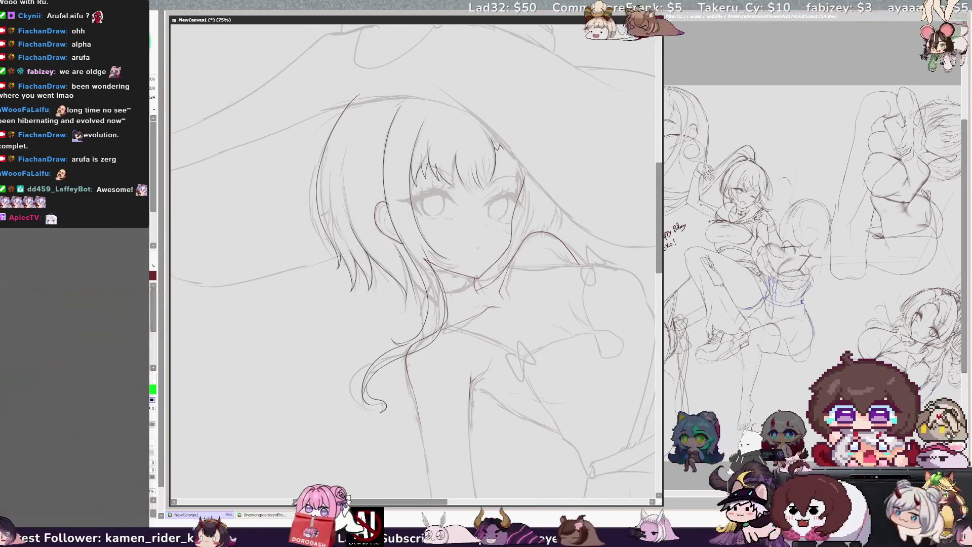
key(h)
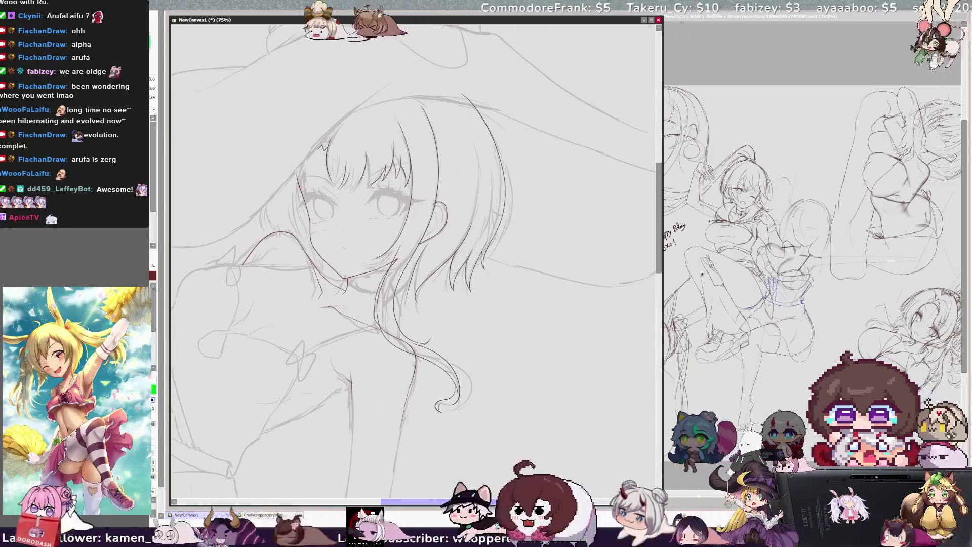
scroll(414, 262, up, 2)
scroll(414, 262, up, 2)
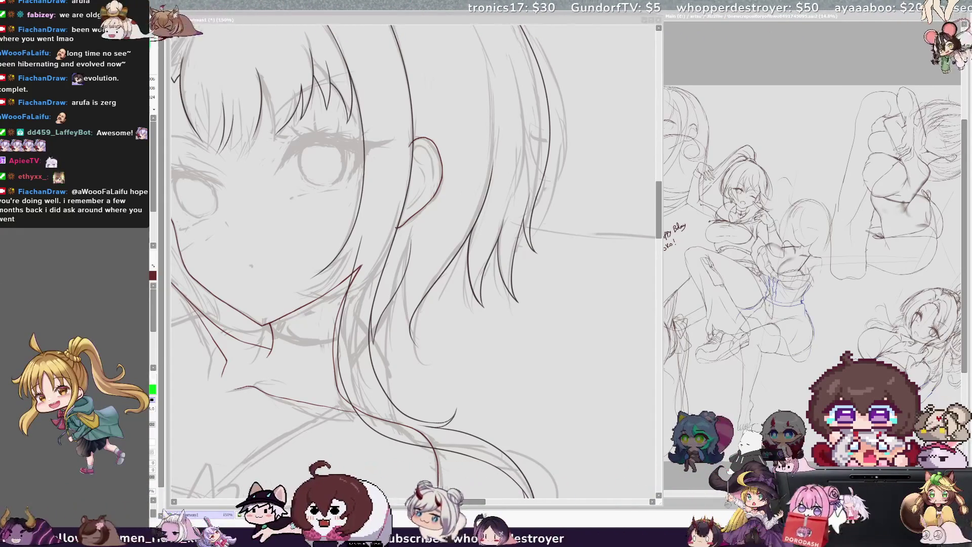
click(559, 132)
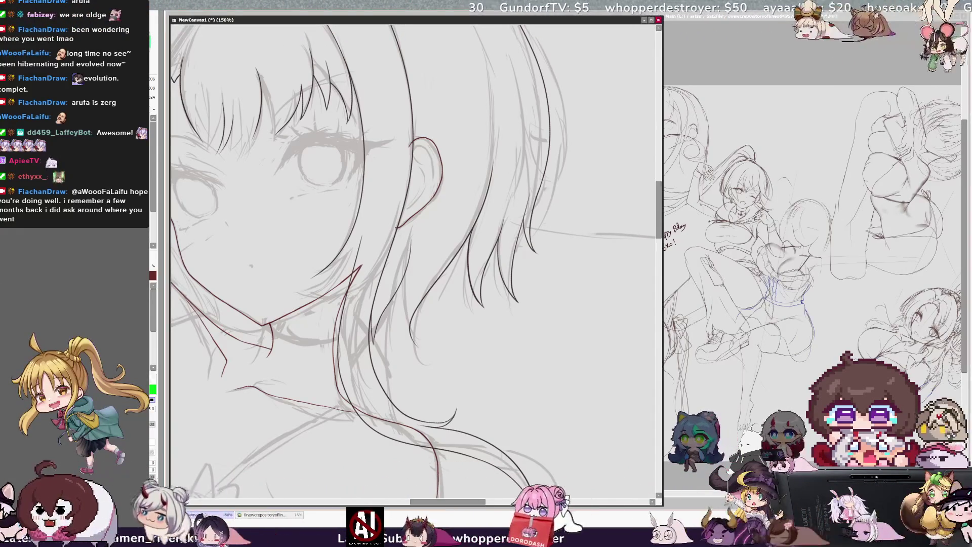
scroll(416, 263, down, 2)
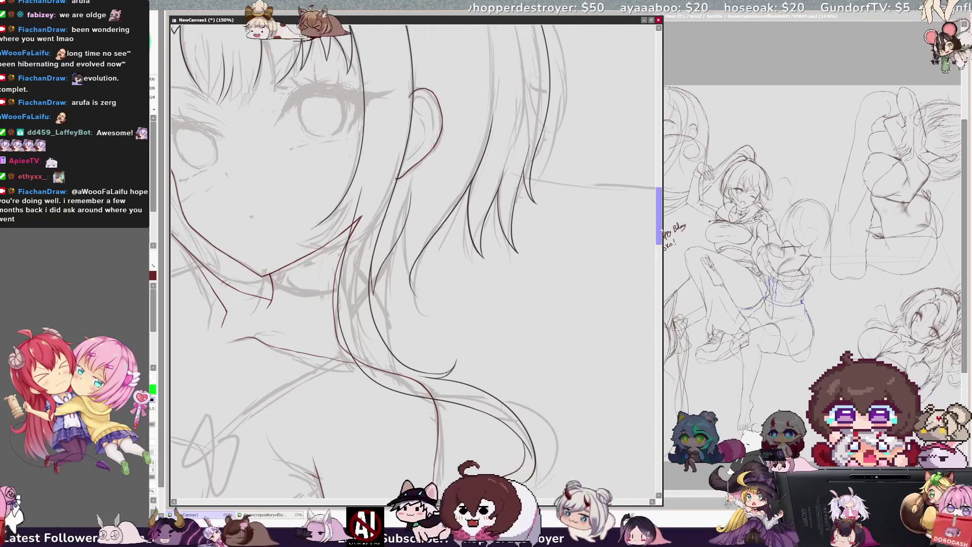
scroll(411, 283, up, 2)
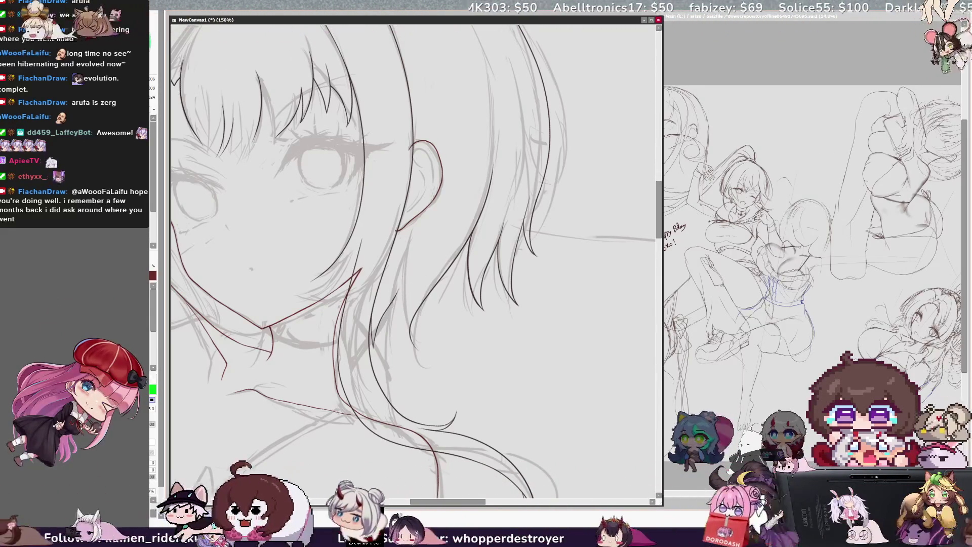
key(Insert)
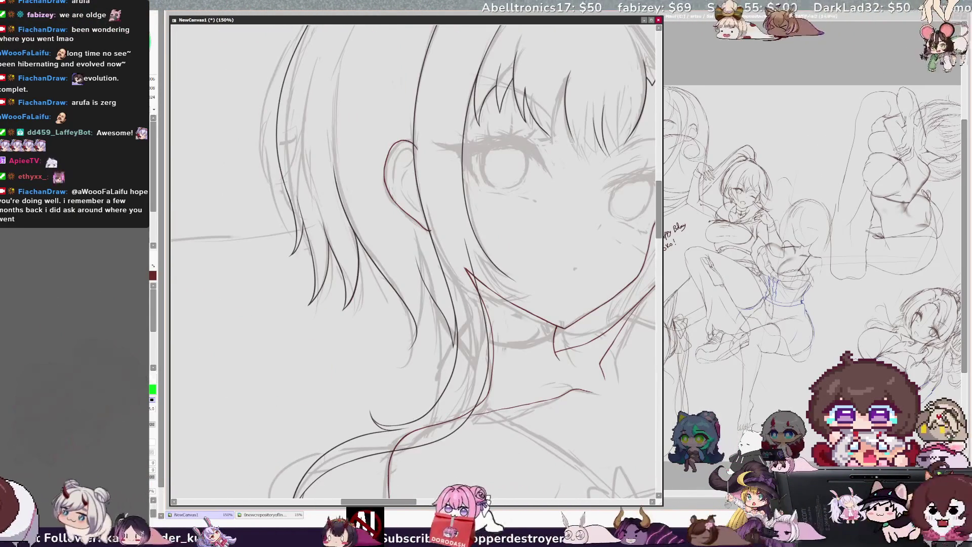
key(Insert)
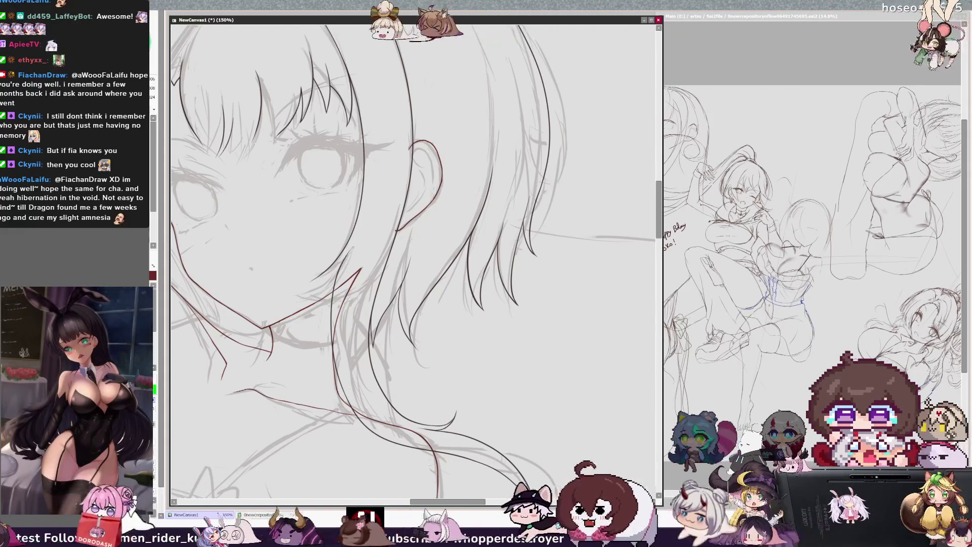
key(h)
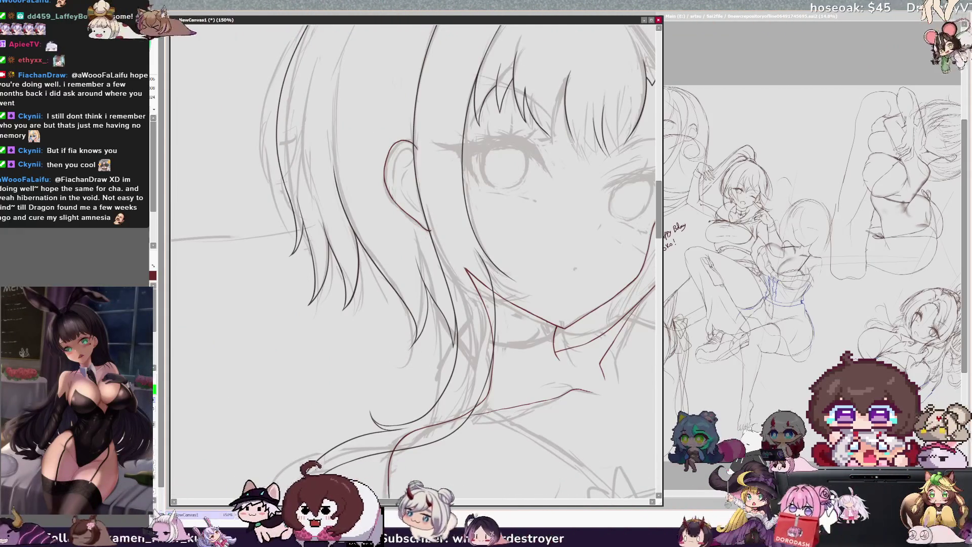
key(h)
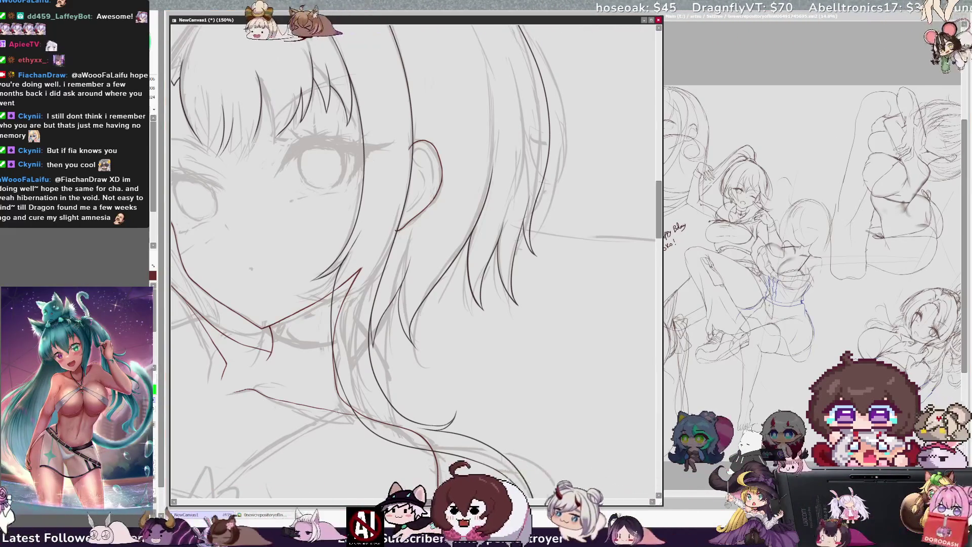
key(Delete)
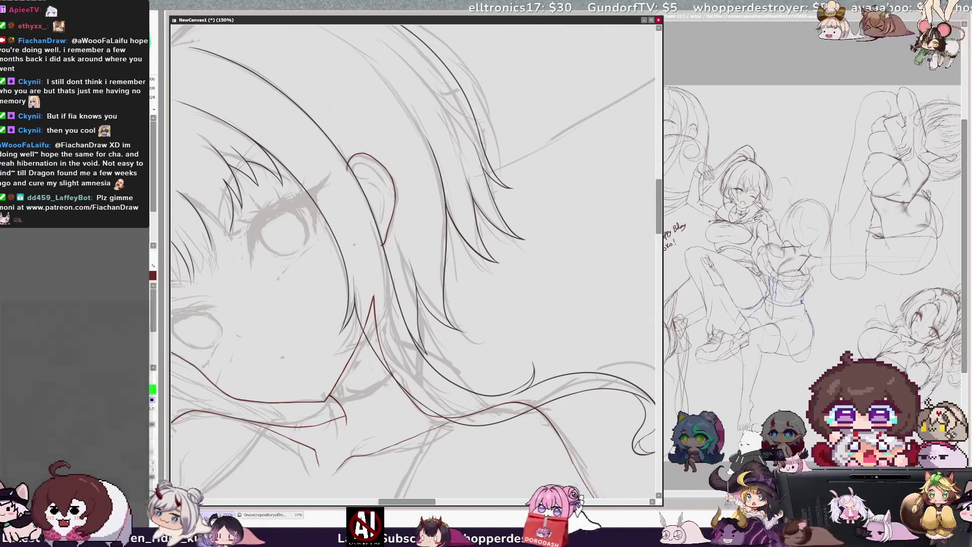
key(ctrl+minus)
key(ctrl+minus)
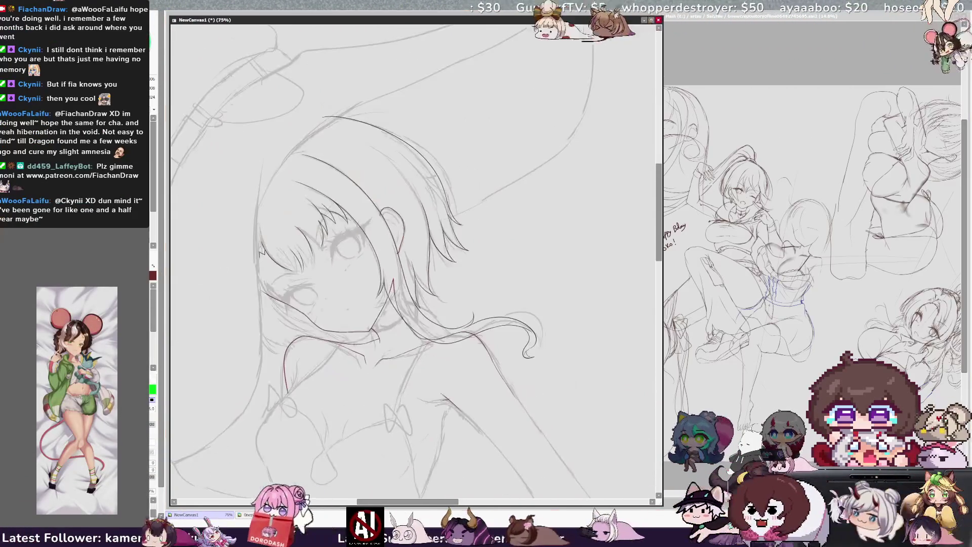
key(Home)
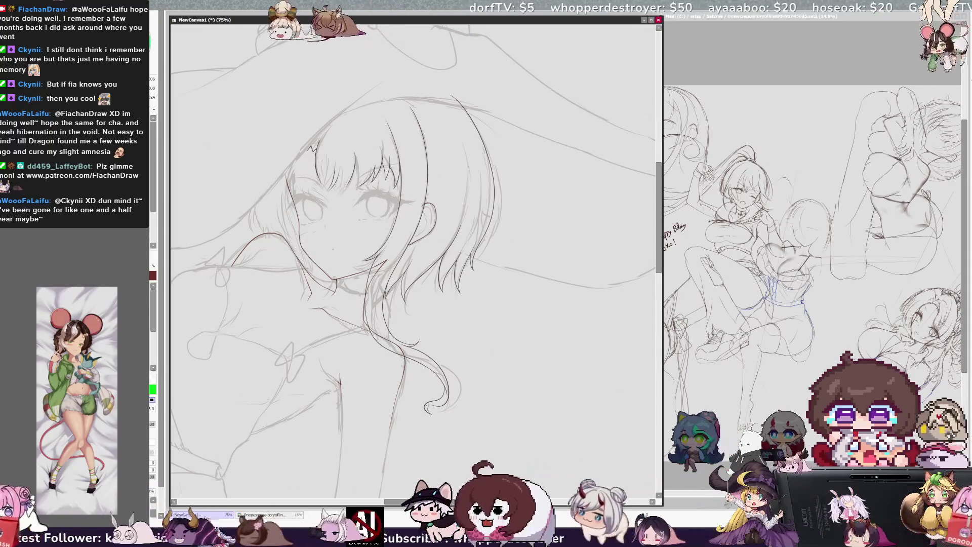
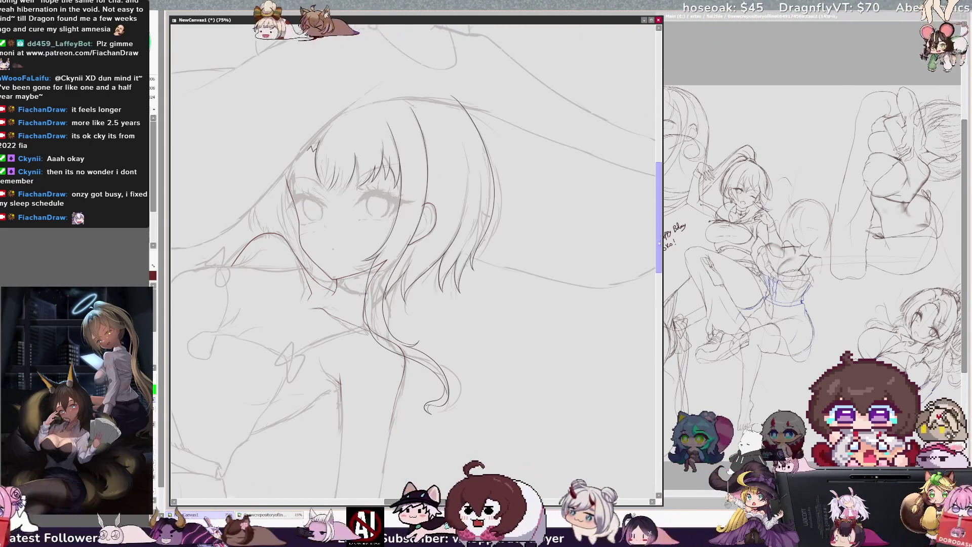
scroll(413, 258, up, 2)
scroll(414, 258, left, 2)
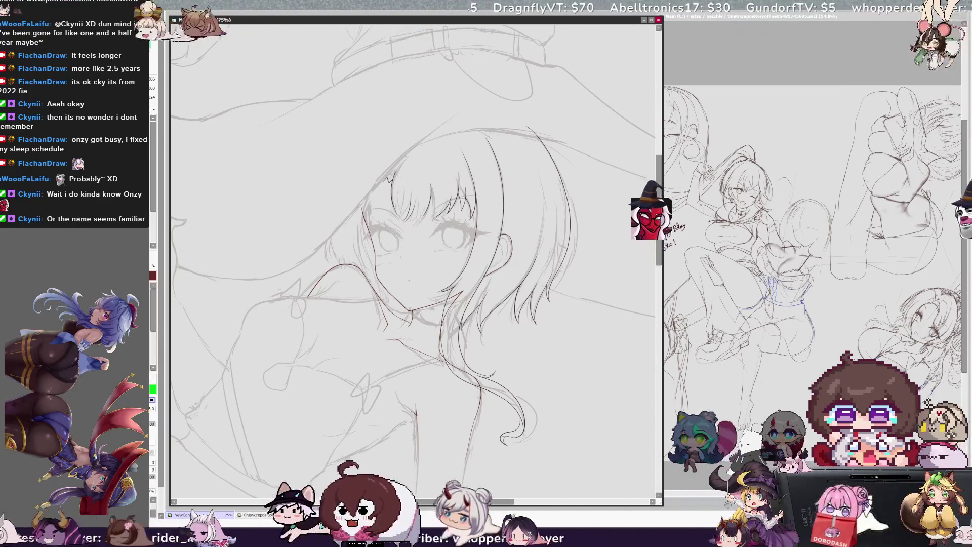
Tilt the canvas, set it back upright, and zoom in close on the inked face
key(End)
key(End)
key(End)
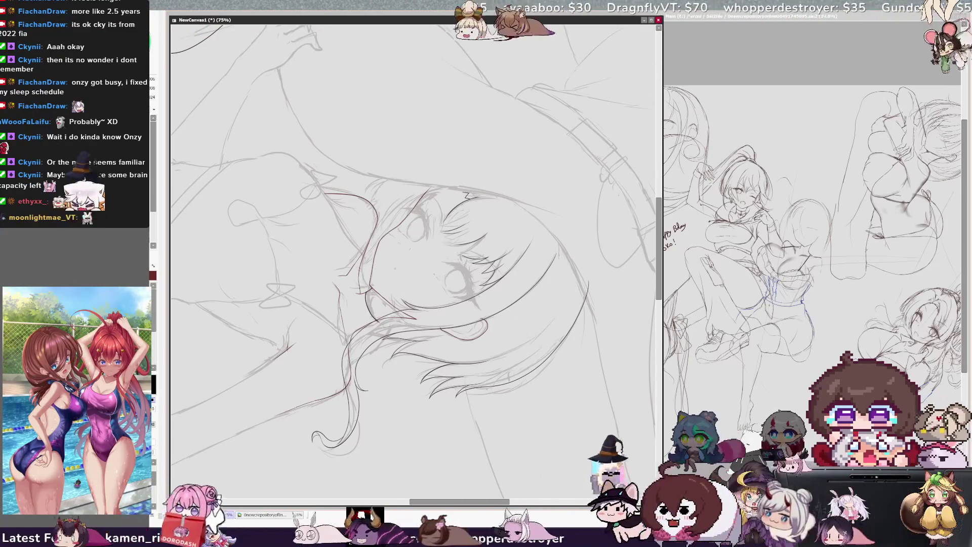
key(Home)
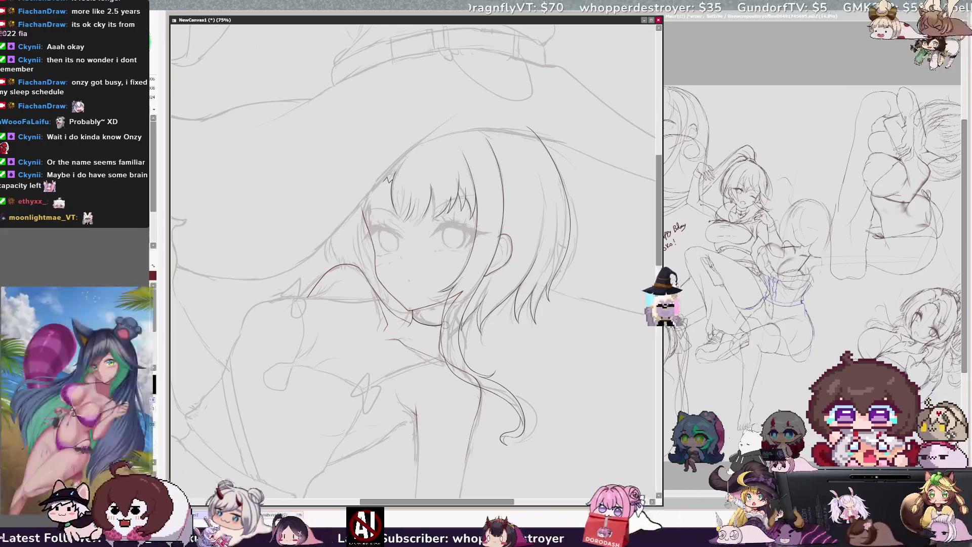
key(ctrl+plus)
key(ctrl+plus)
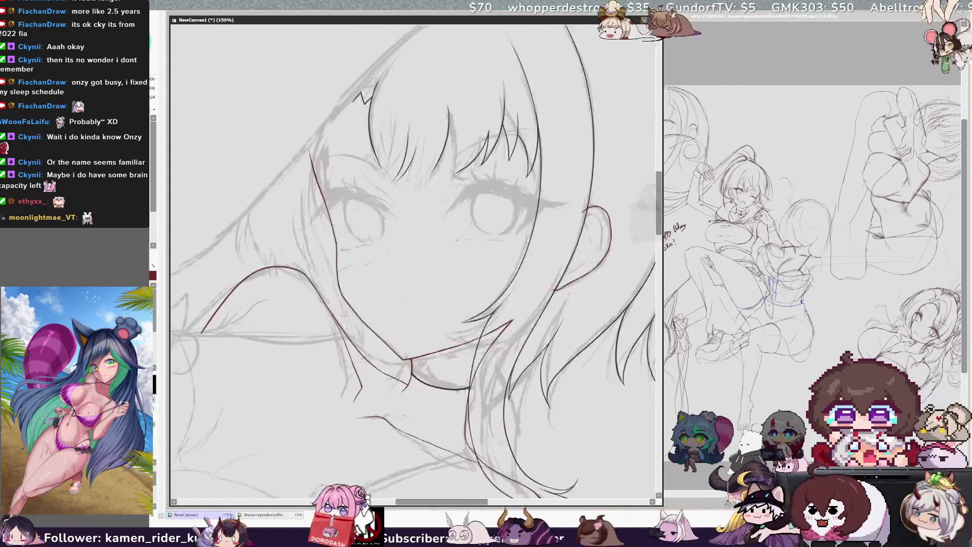
Draw a trial stroke near the chin, undo it, and refocus the drawing window
key(ctrl+plus)
key(ctrl+plus)
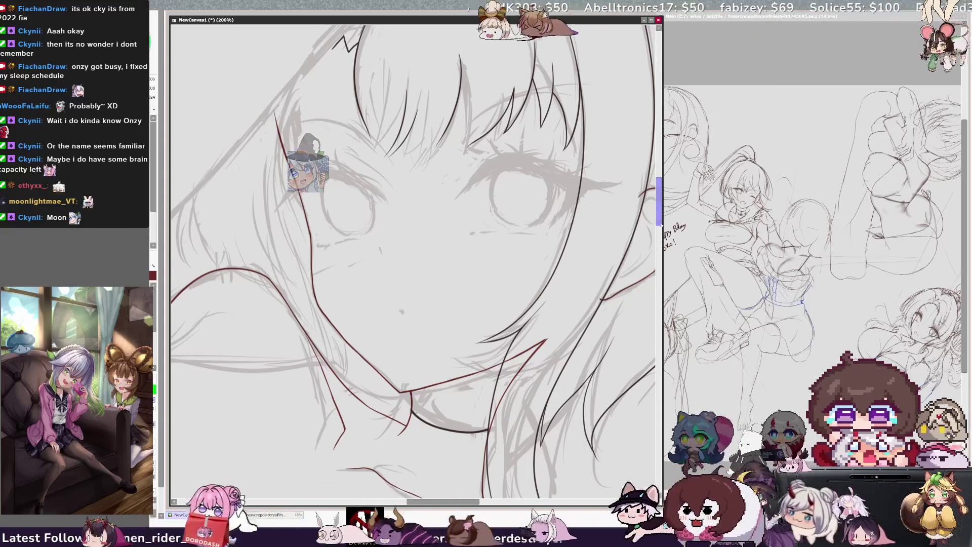
scroll(418, 362, down, 3)
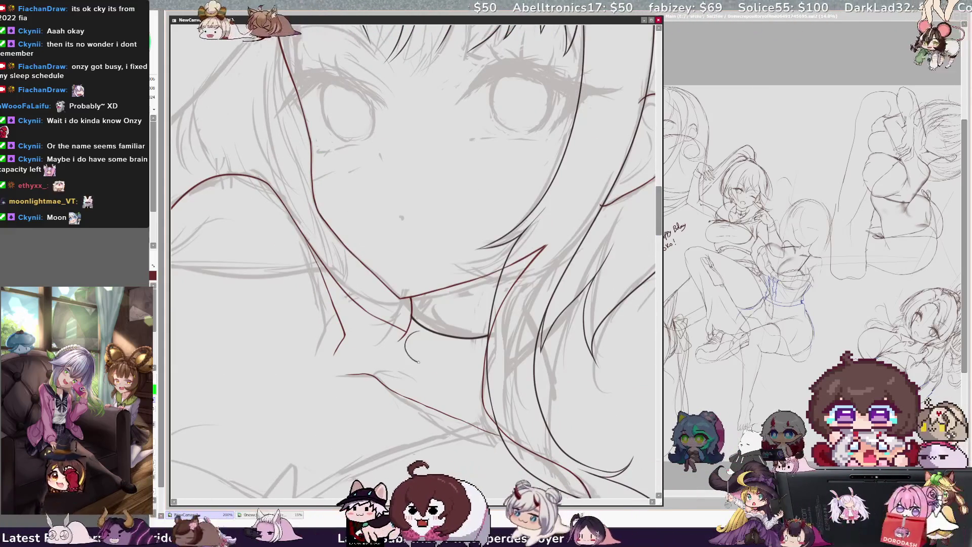
drag(410, 338, 437, 354)
key(ctrl+z)
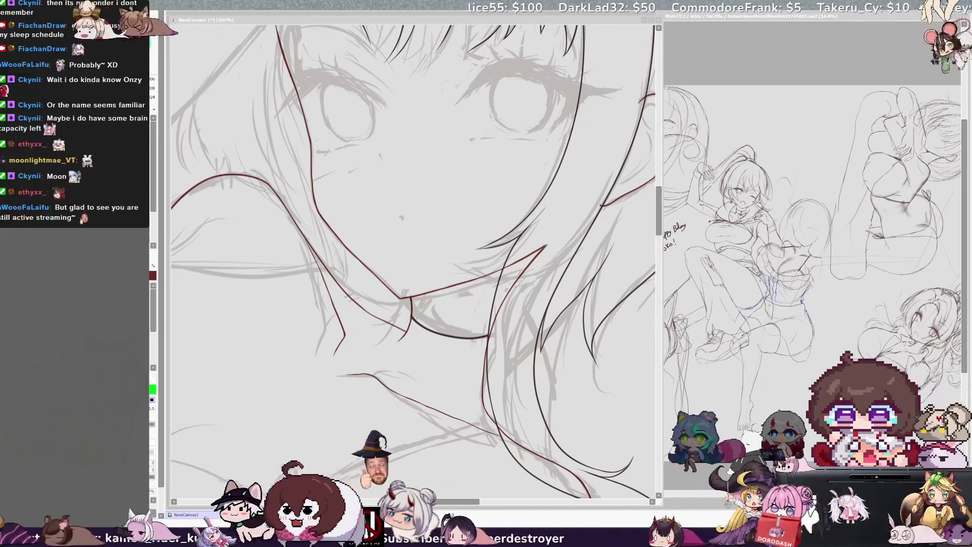
key(alt+Tab)
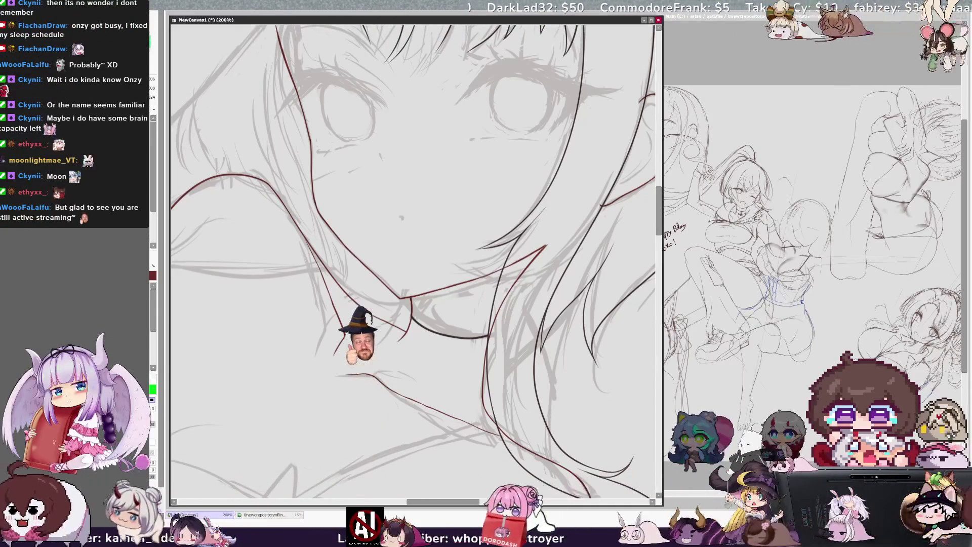
scroll(484, 215, down, 2)
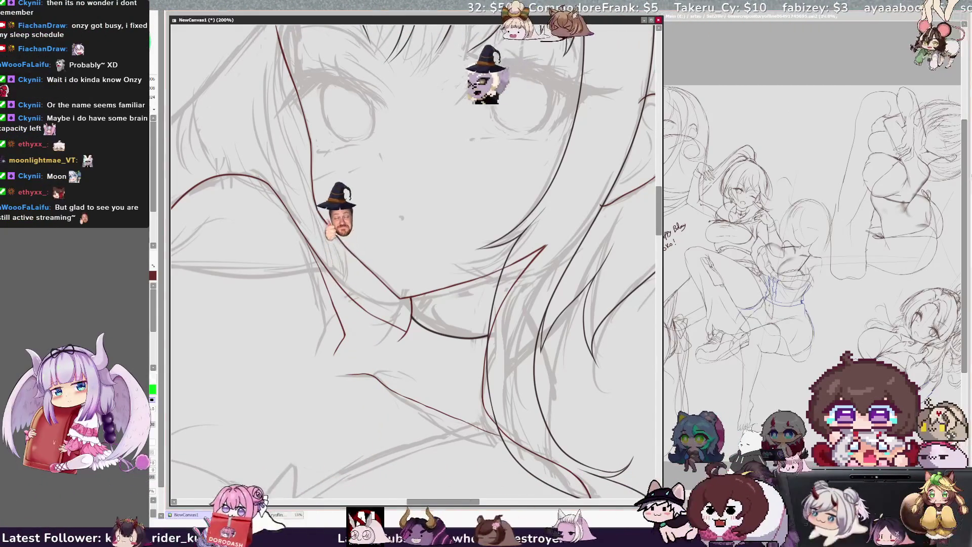
scroll(484, 216, down, 2)
scroll(484, 215, down, 3)
scroll(483, 216, down, 1)
scroll(483, 216, up, 1)
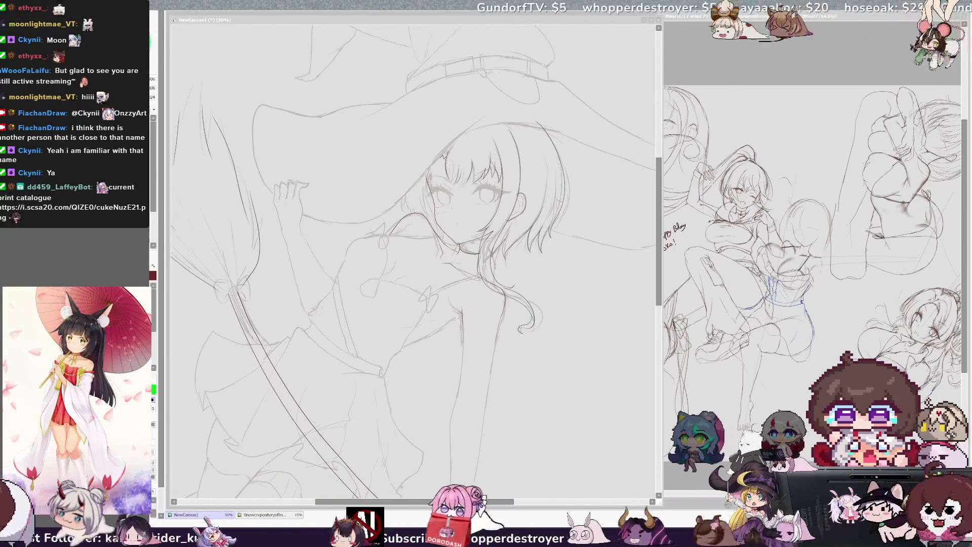
Flip the view horizontally and zoom in on the witch's shoulders and upper body
key(alt+Tab)
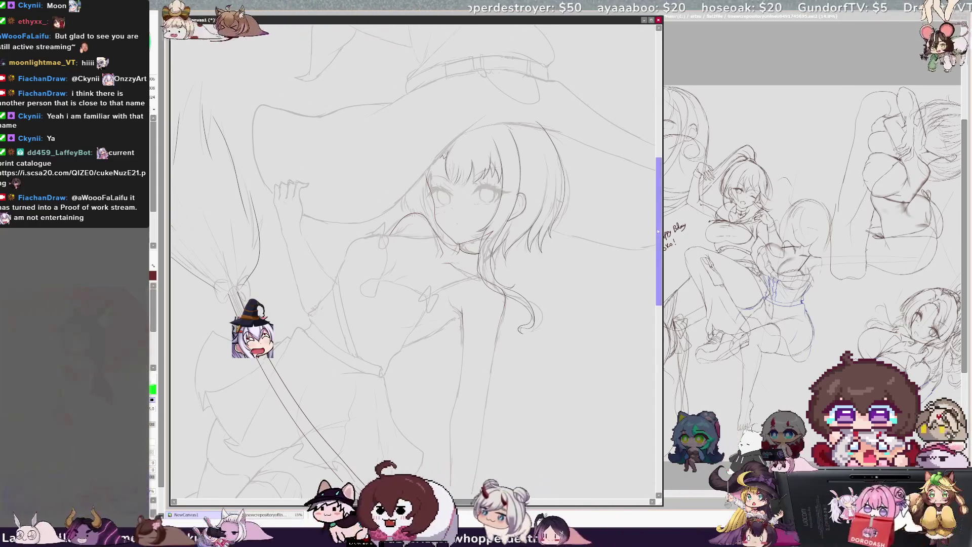
scroll(417, 262, down, 2)
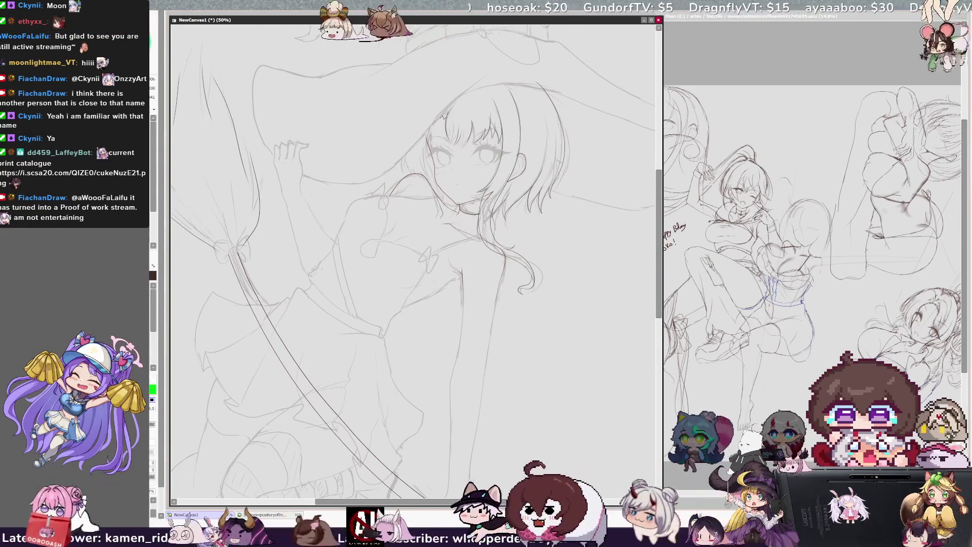
key(h)
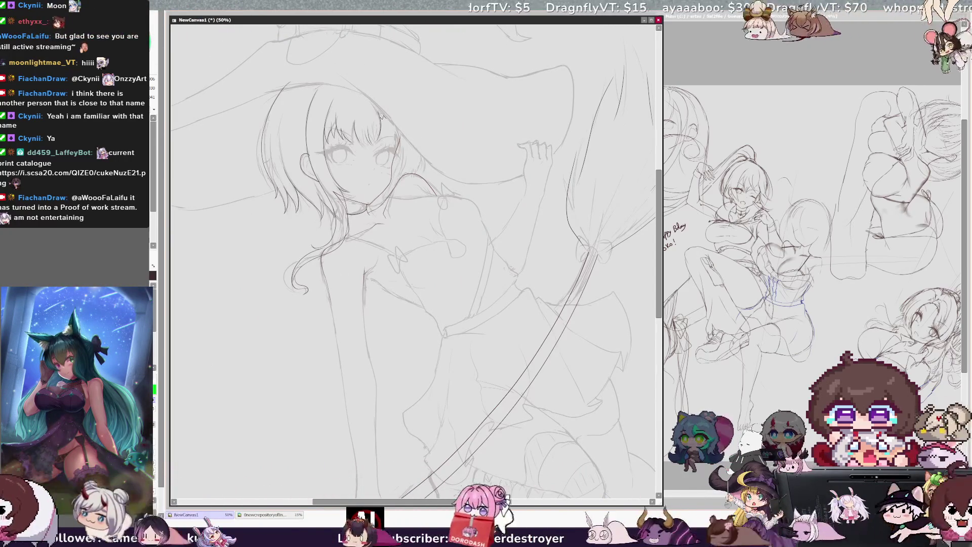
key(ctrl+plus)
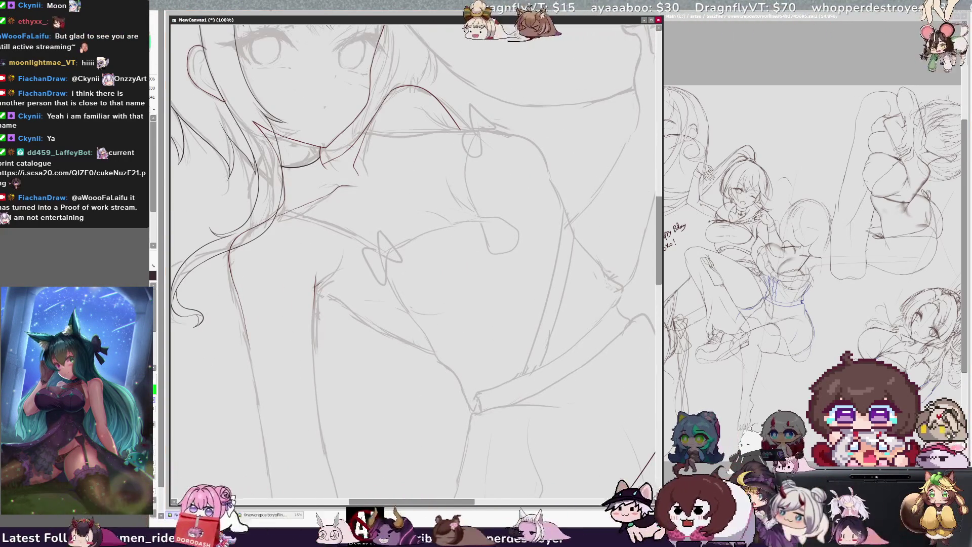
Rotate the view and ink a dark line along the torso's side below the arm
key(End)
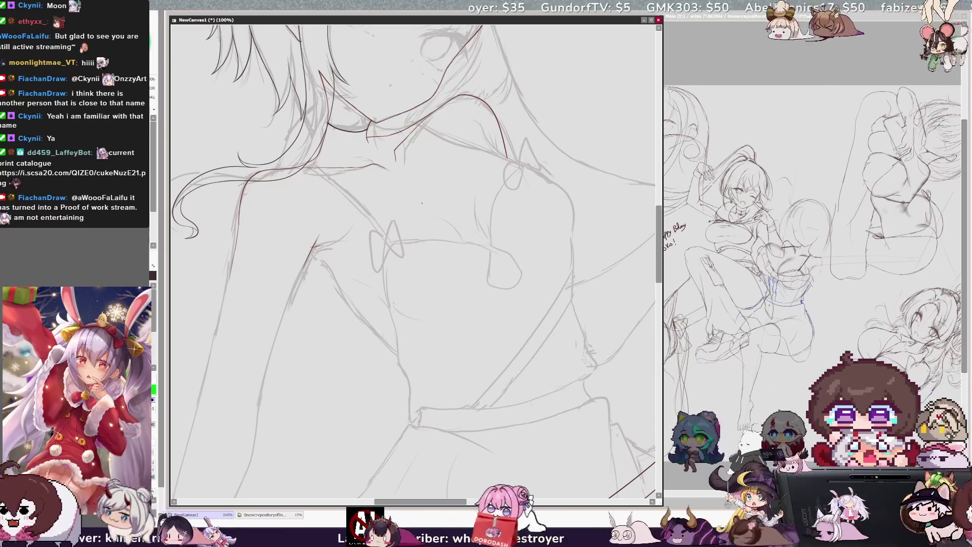
scroll(413, 262, left, 3)
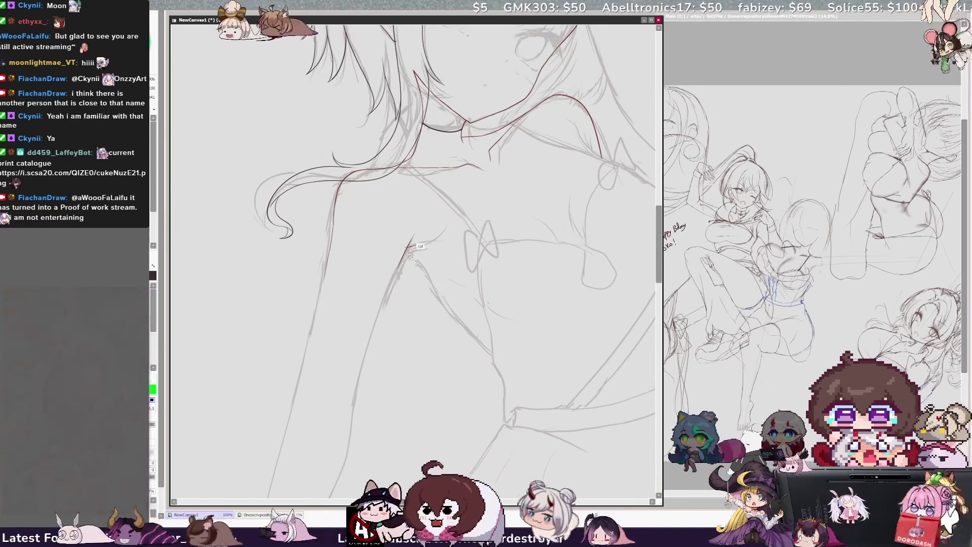
drag(409, 251, 467, 328)
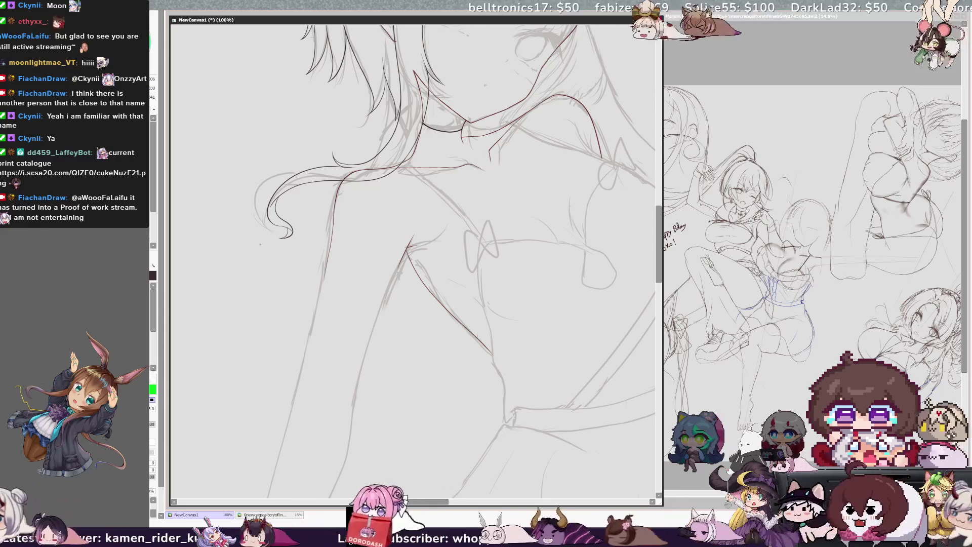
scroll(414, 261, up, 3)
scroll(413, 262, up, 2)
scroll(413, 262, down, 3)
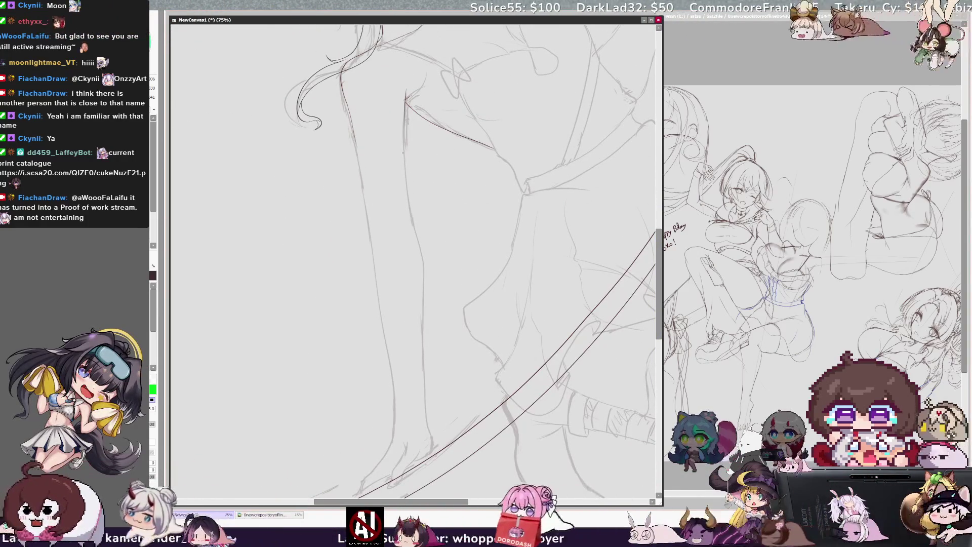
Ink the leg's long outline over the sketch, rotating and mirroring the view to check it
key(End)
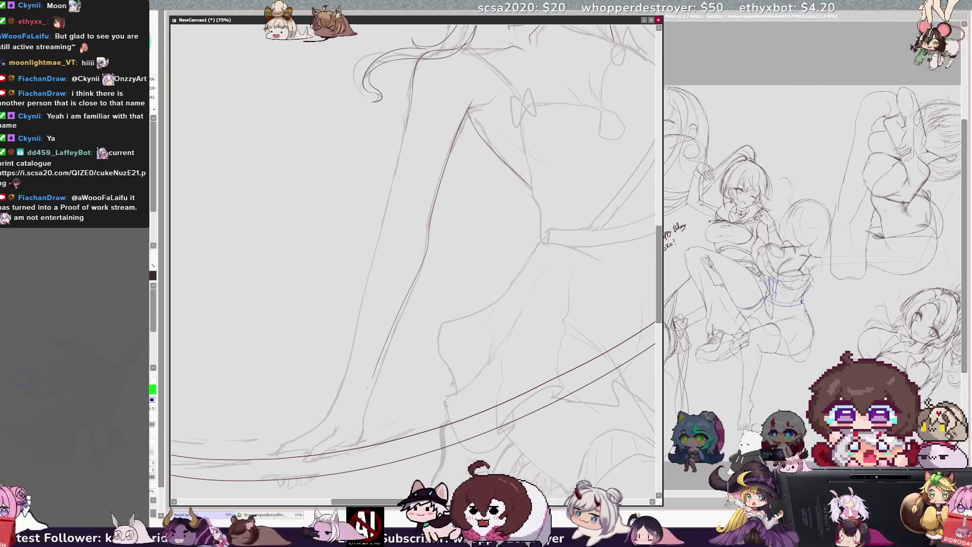
drag(430, 227, 387, 345)
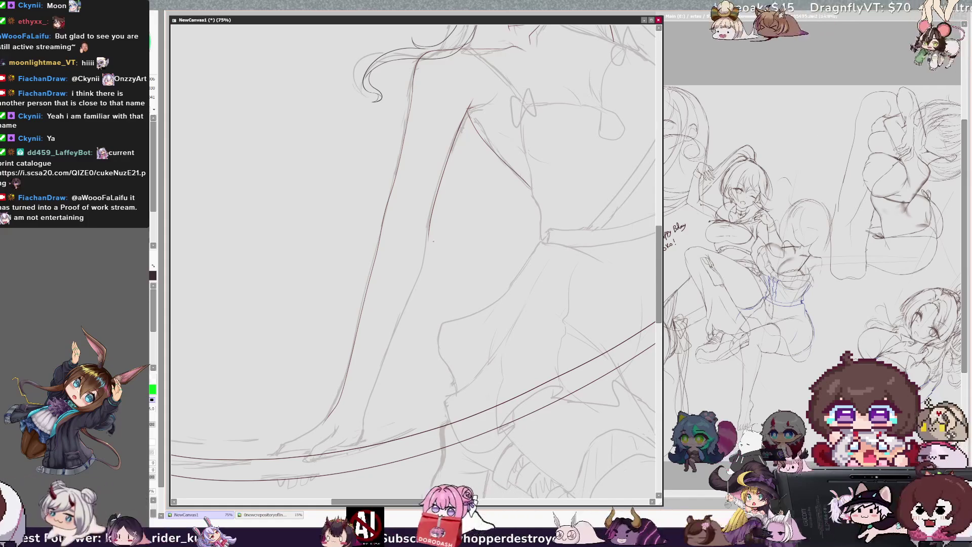
key(End)
key(End)
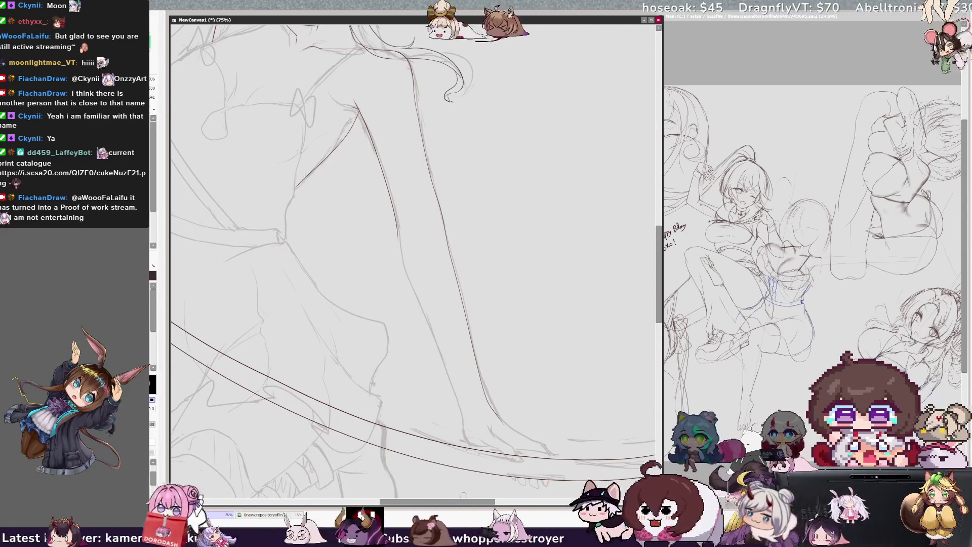
scroll(463, 495, right, 3)
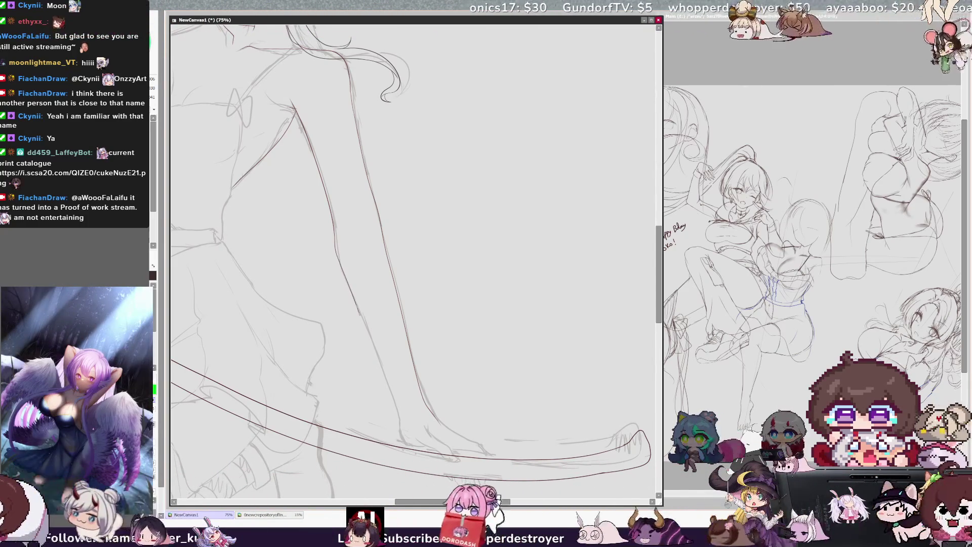
key(h)
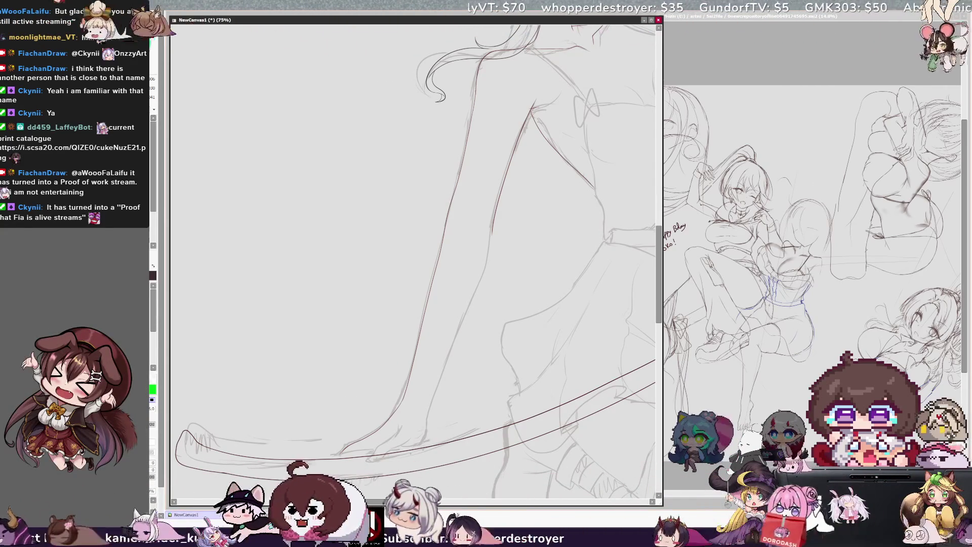
Switch to black and ink the broom handle's curve, tilting and mirroring the view as needed
key(x)
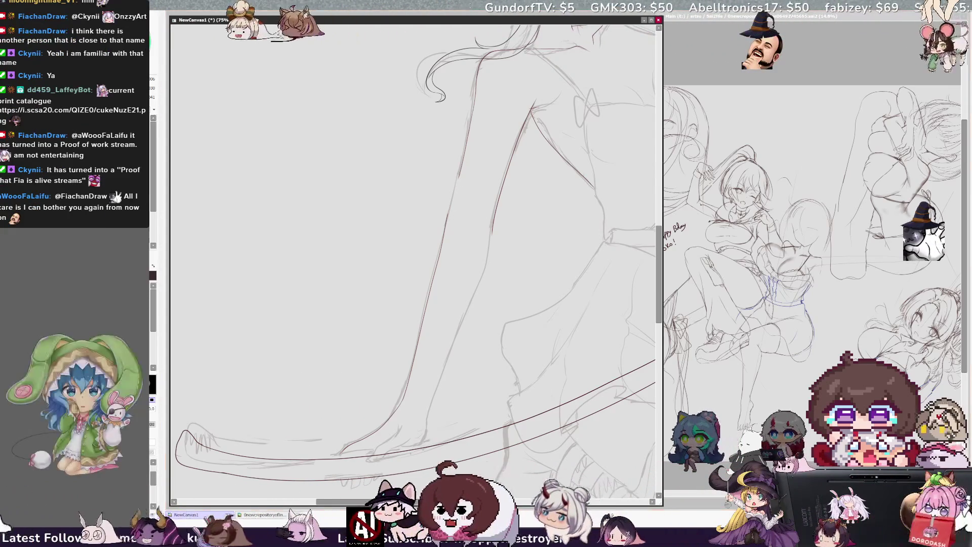
key(Delete)
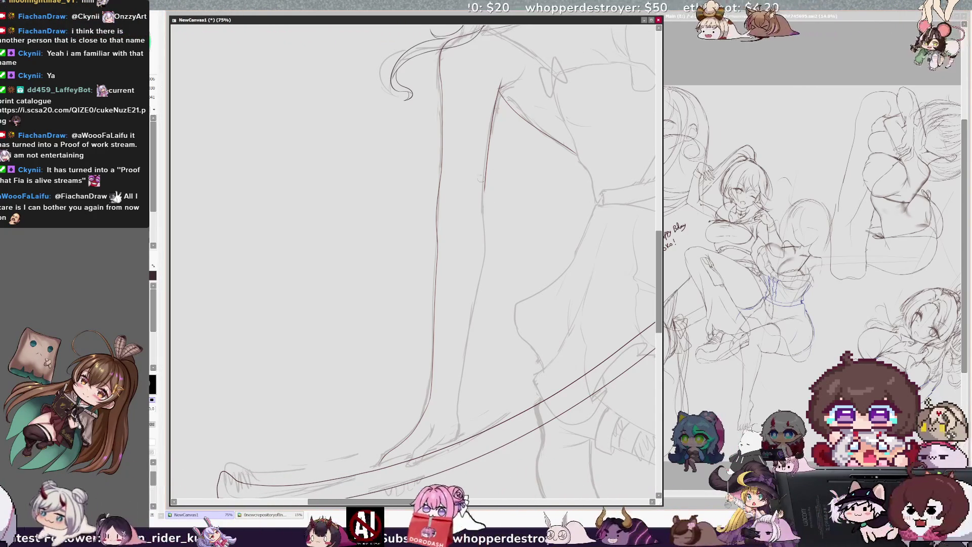
key(Insert)
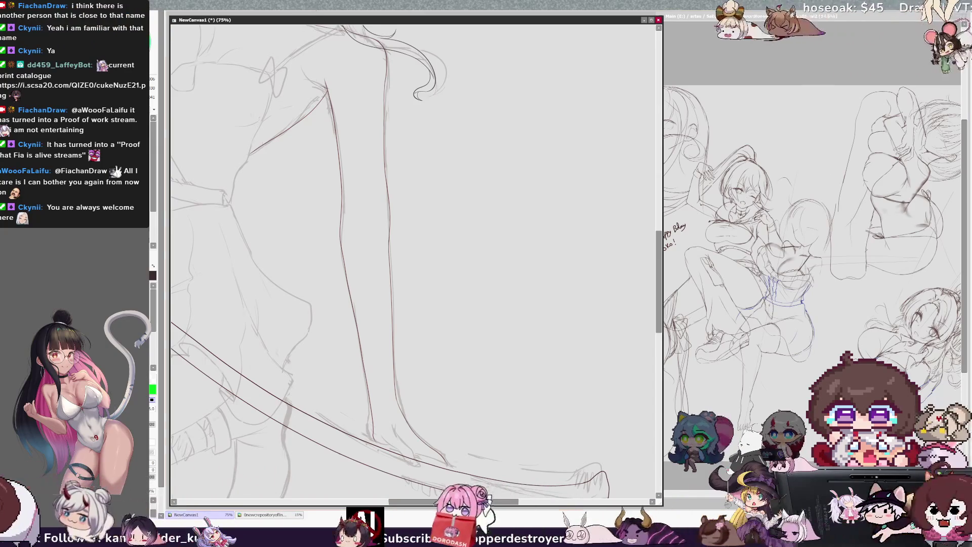
key(Delete)
key(Delete)
Zoom out to review the whole figure, shift and tilt the view, then straighten it upright
key(minus)
key(minus)
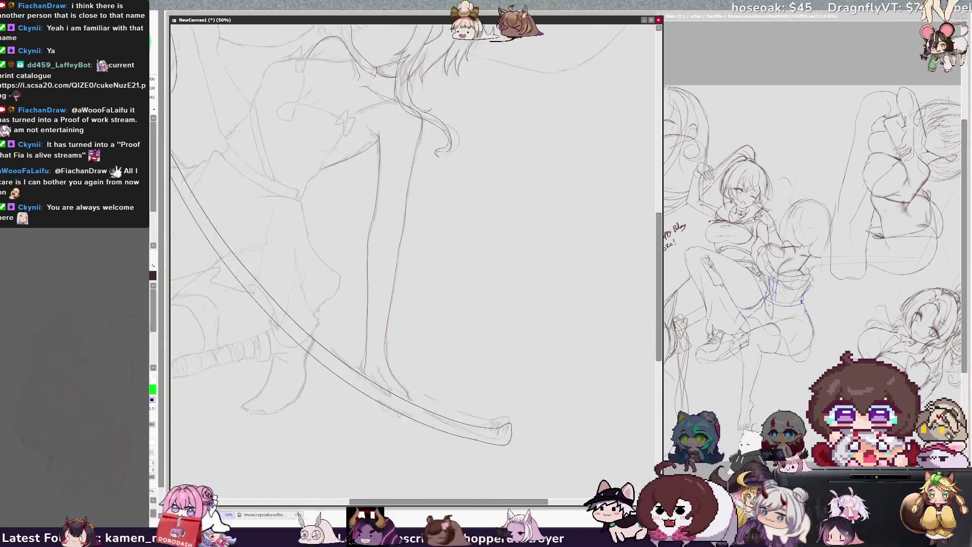
key(minus)
key(Left)
key(Left)
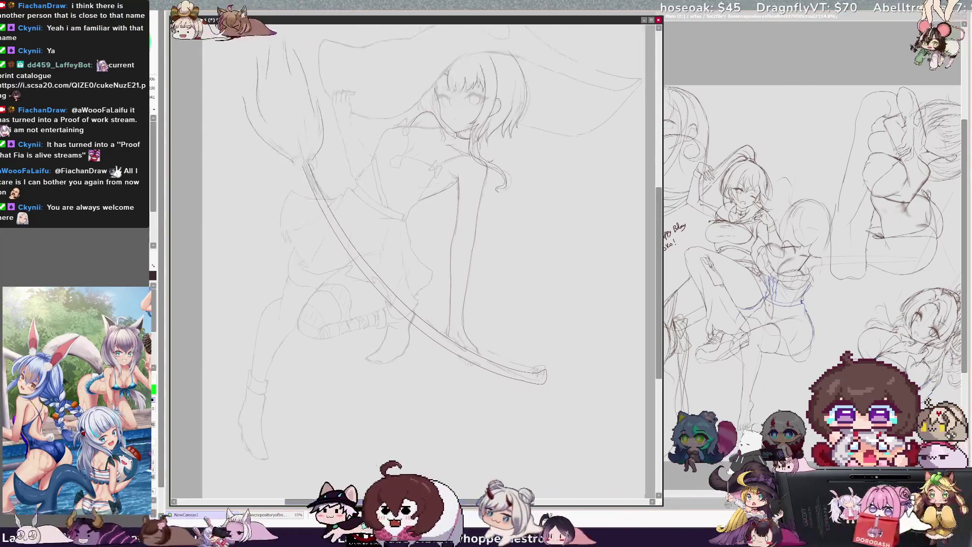
key(Up)
key(Up)
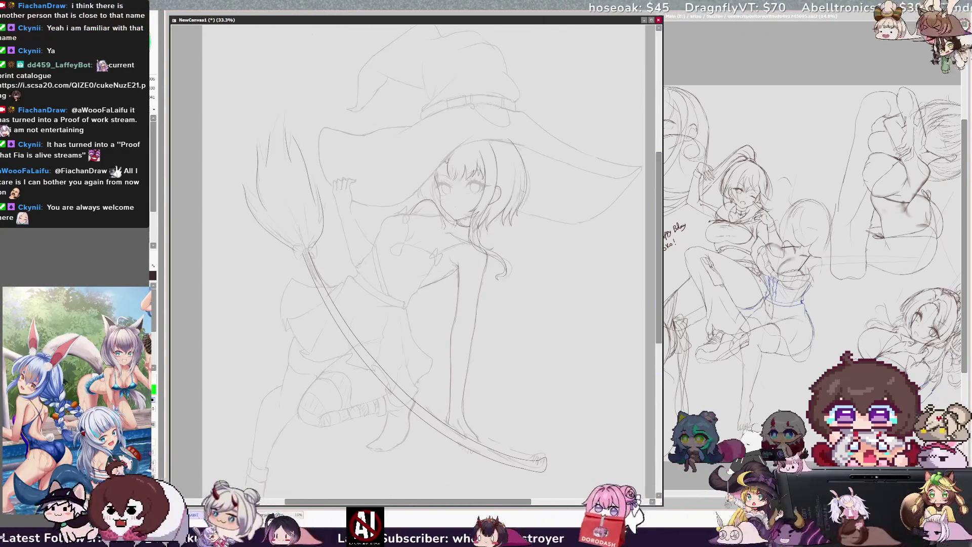
key(Delete)
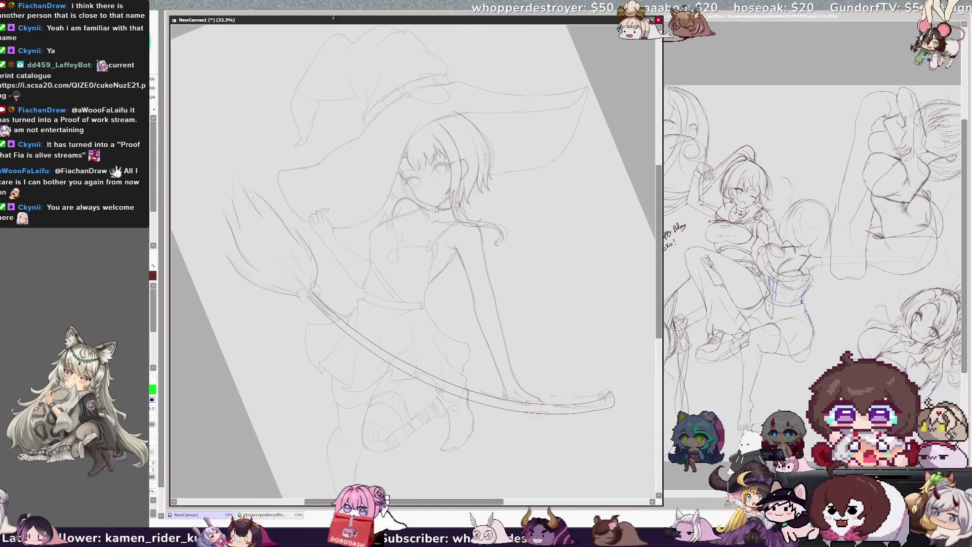
key(Home)
scroll(414, 262, up, 3)
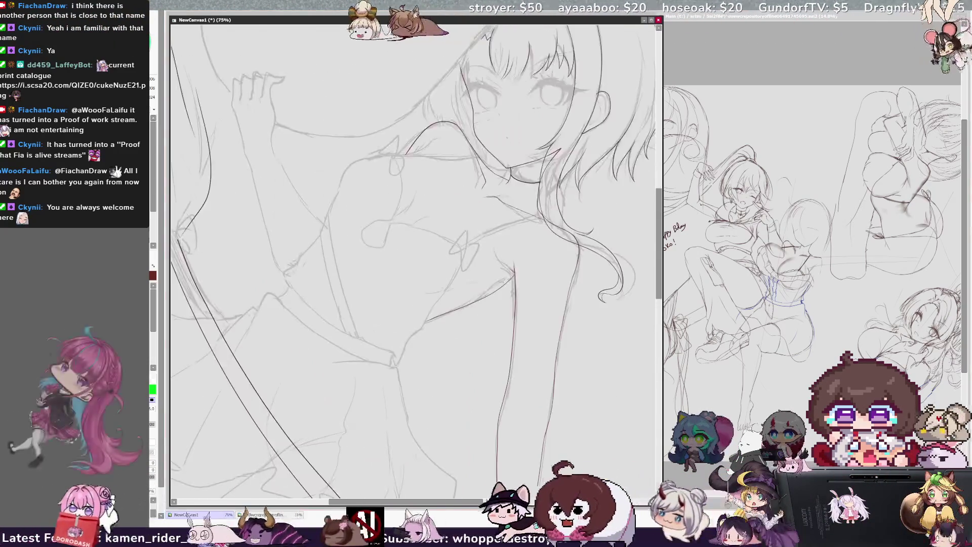
scroll(414, 262, up, 2)
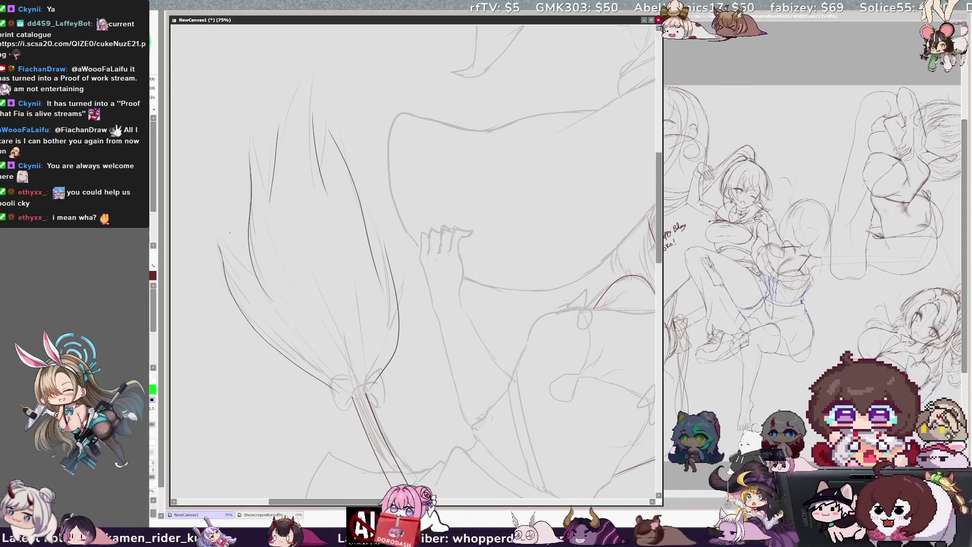
Ink the broom's bristle head, mirroring the view to check, then zoom in and rotate around the hand
key(h)
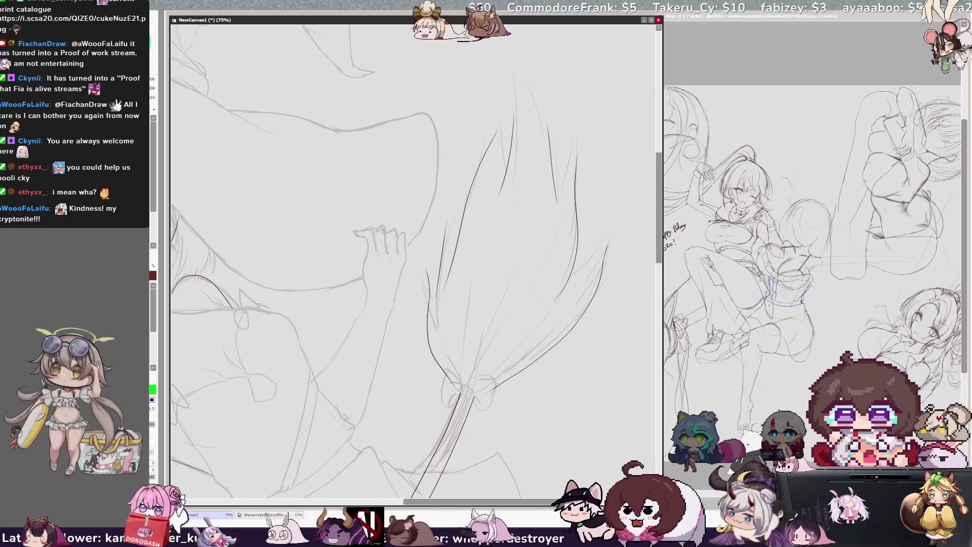
key(h)
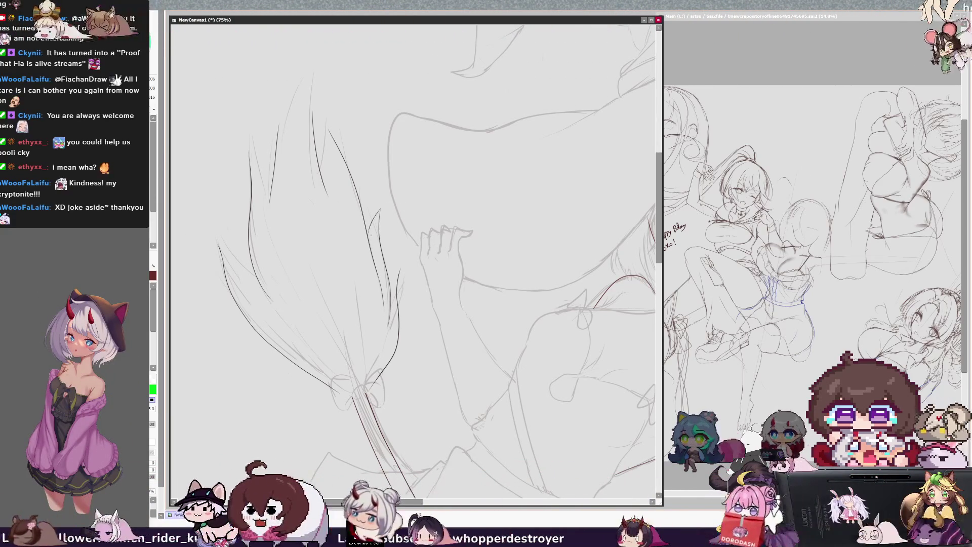
key(h)
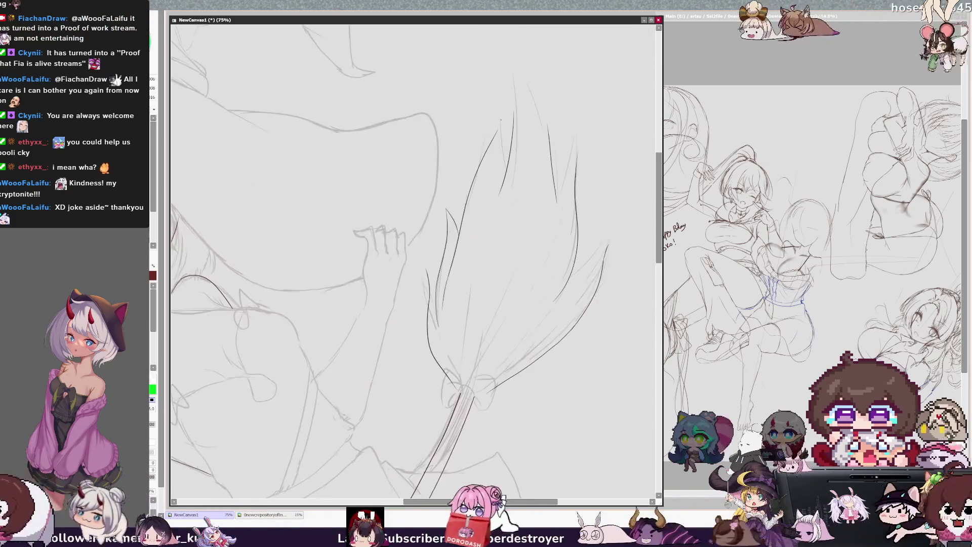
key(h)
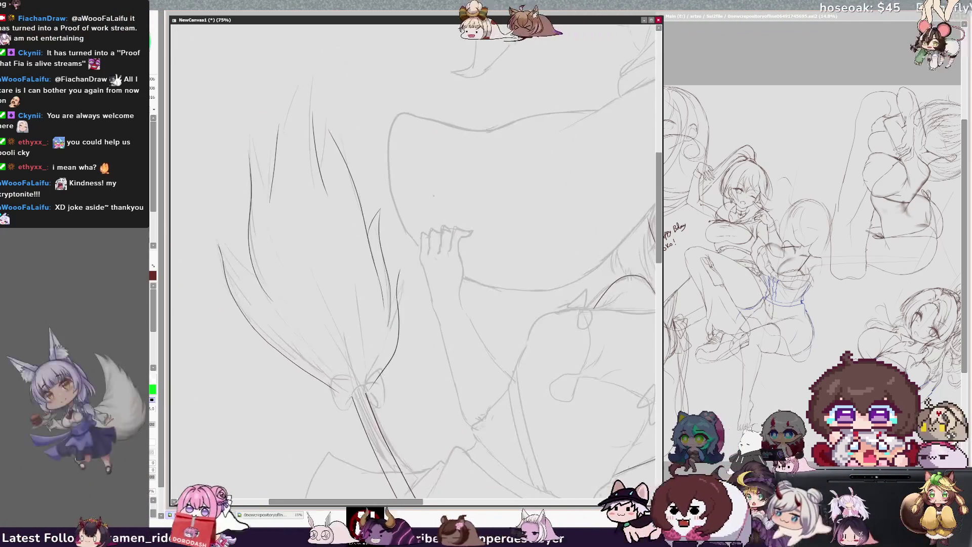
key(ctrl+plus)
key(ctrl+plus)
key(Delete)
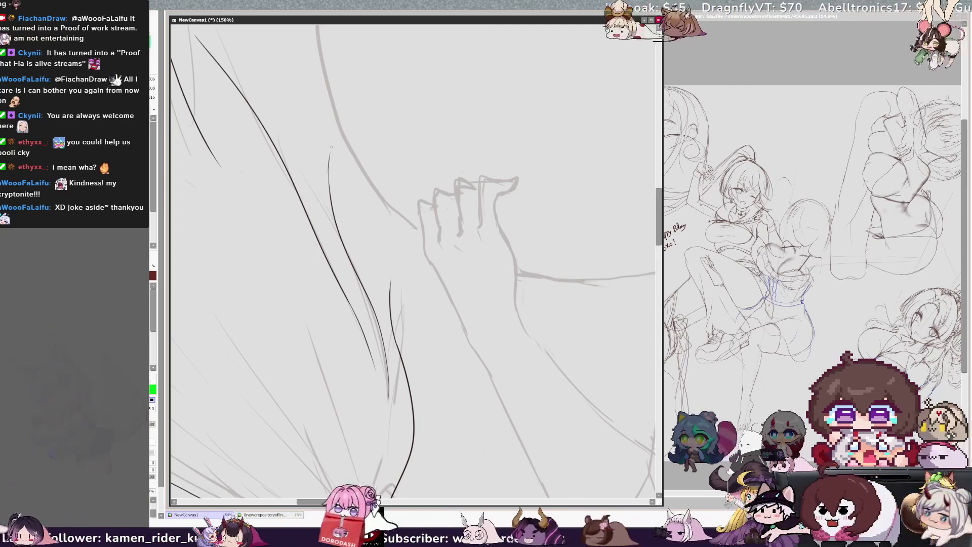
Ink curved bristle strands beside the hand, undoing one bad stroke, and add a short dark stroke
drag(331, 149, 308, 217)
drag(331, 152, 306, 217)
key(ctrl+z)
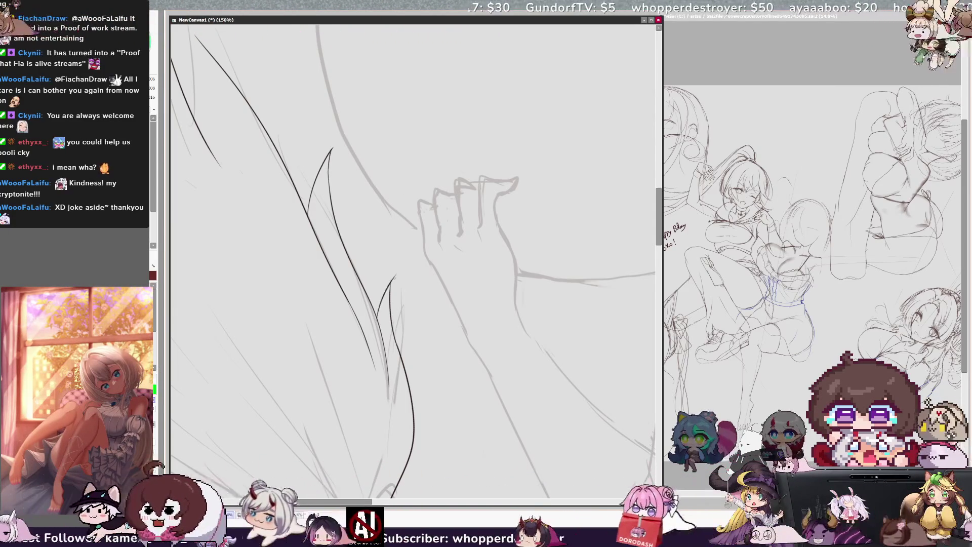
drag(394, 279, 378, 310)
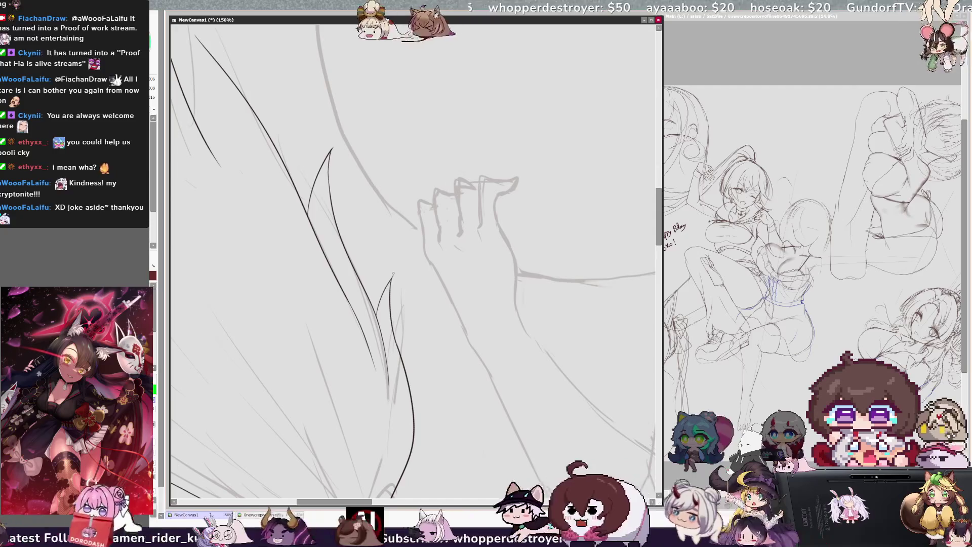